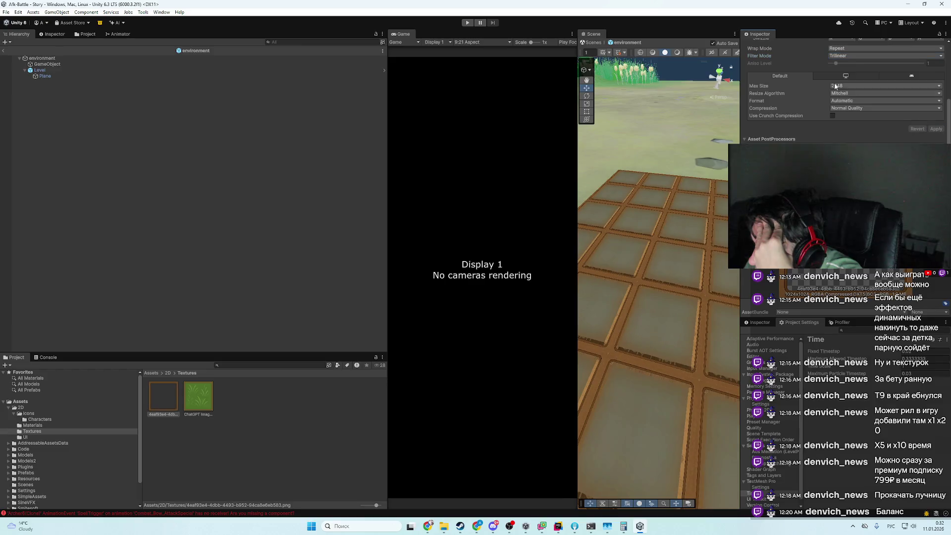
# - Try Point and Trilinear filtering on the tile frame texture, settling on Bilinear
pyautogui.scroll(1, 843, 89)
pyautogui.click(843, 75)
pyautogui.click(852, 84)
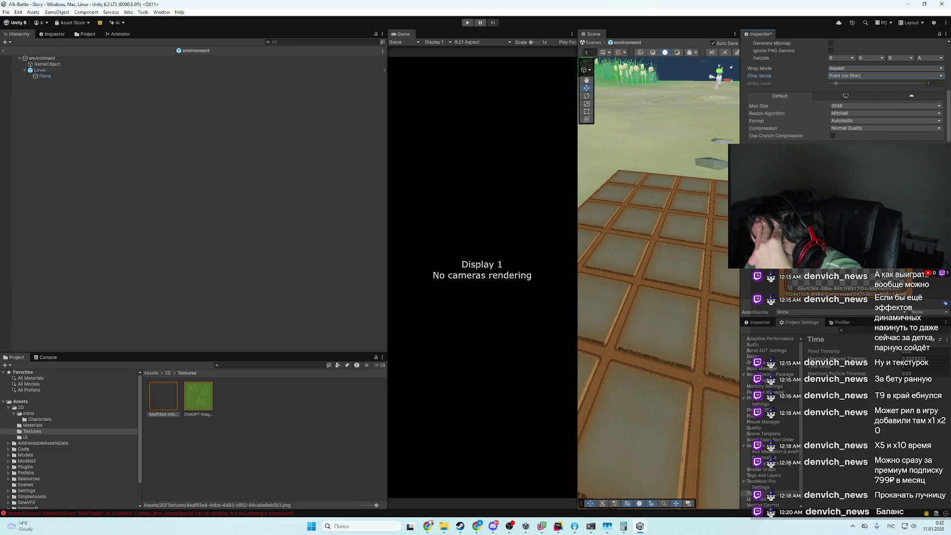
pyautogui.click(932, 149)
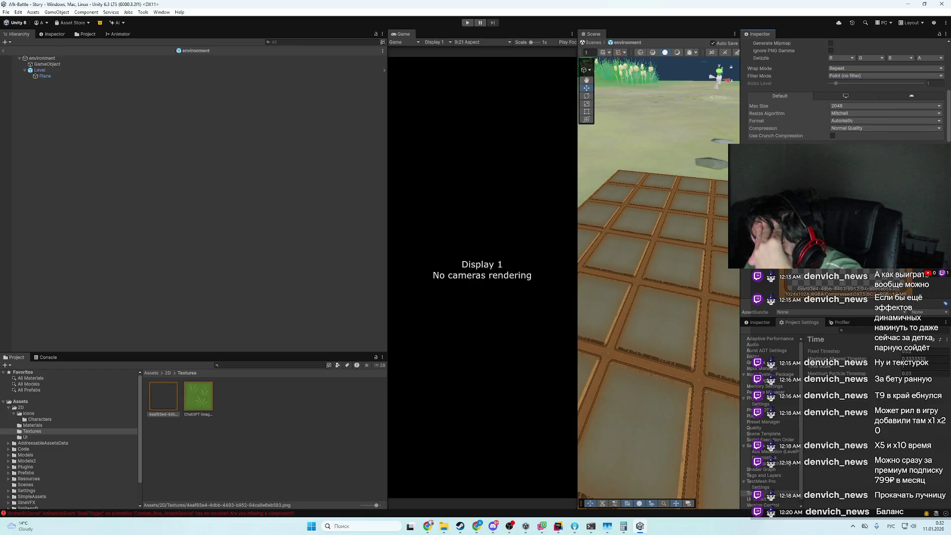
pyautogui.click(864, 76)
pyautogui.click(851, 92)
pyautogui.click(839, 79)
pyautogui.click(841, 76)
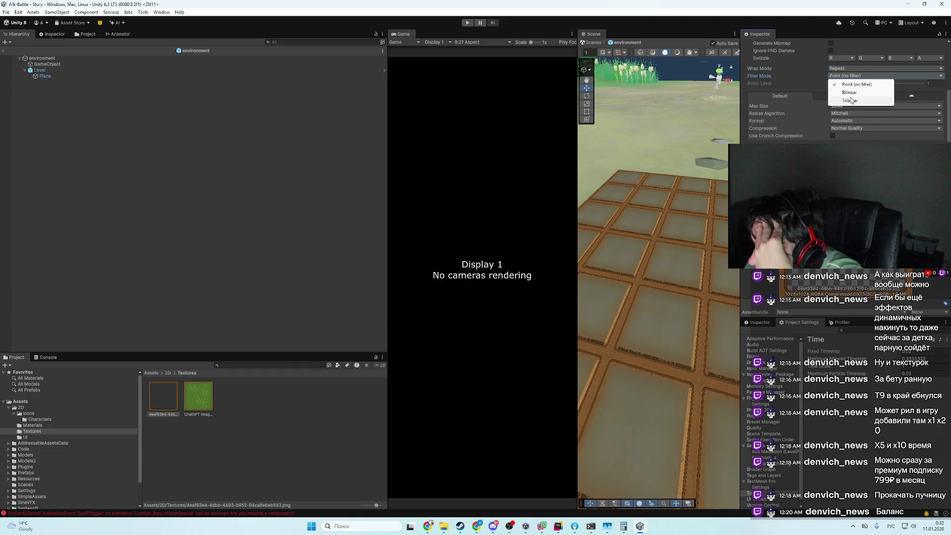
pyautogui.click(852, 99)
pyautogui.click(839, 77)
pyautogui.click(857, 92)
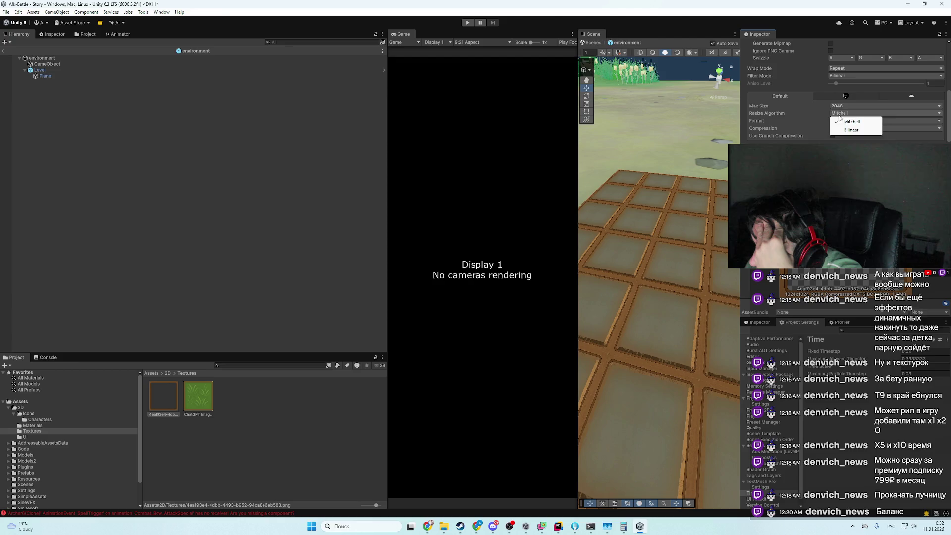
# - Change the texture format to RGBA Half, then to RGBA 32 bit, applying each
pyautogui.click(837, 122)
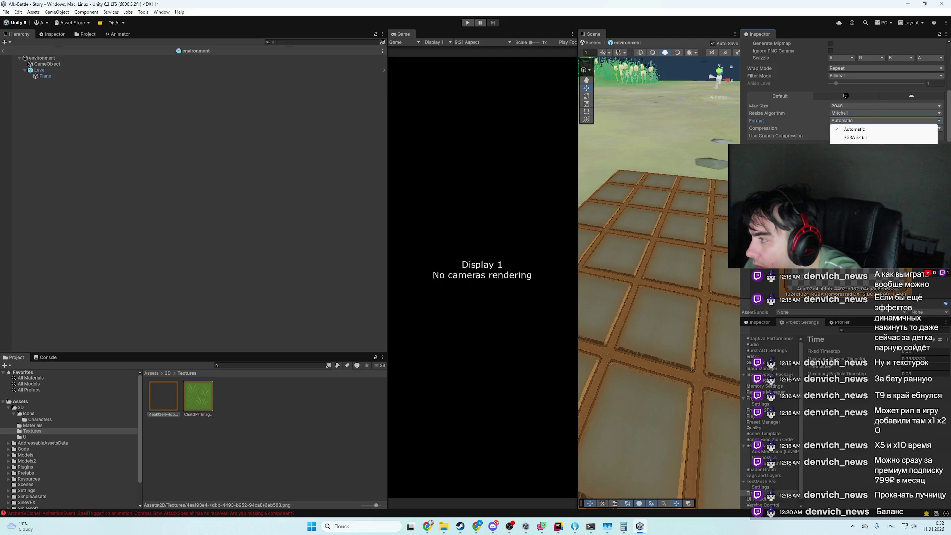
pyautogui.click(855, 145)
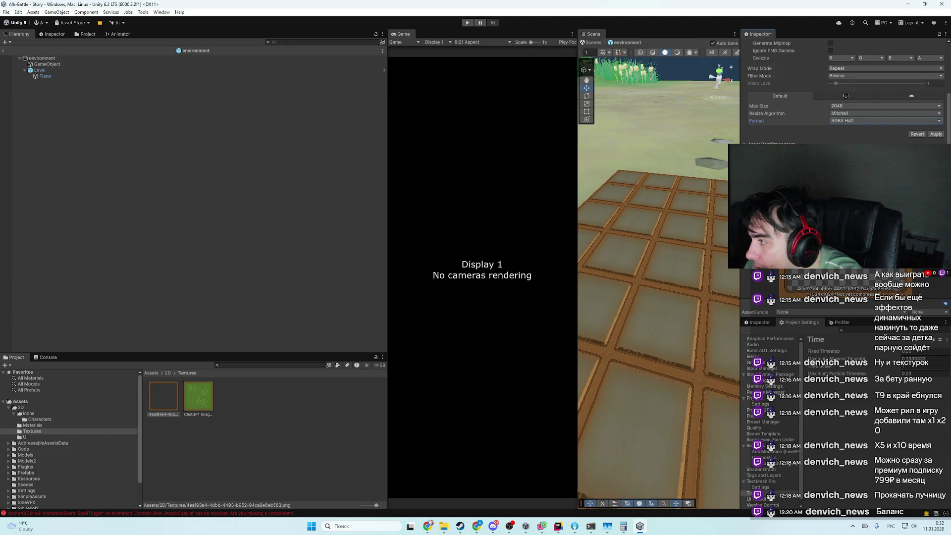
pyautogui.click(936, 134)
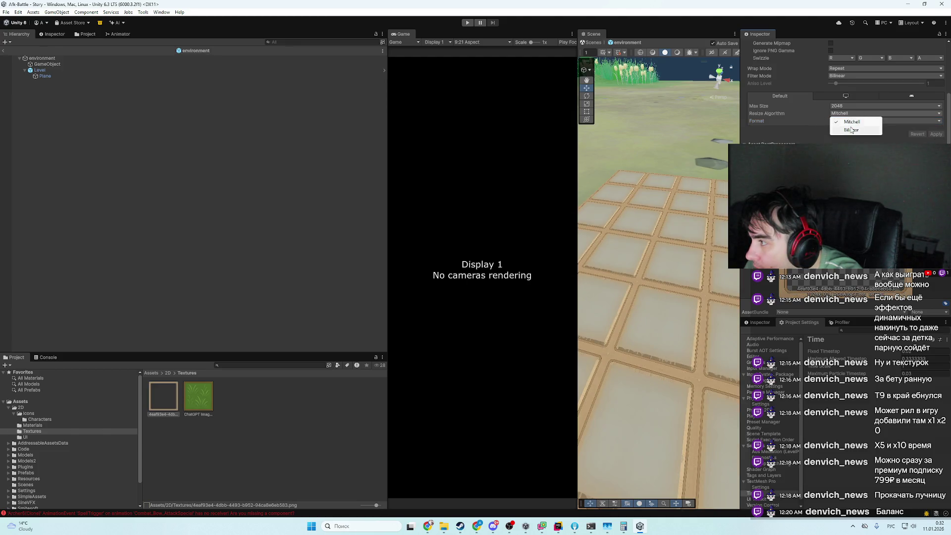
pyautogui.click(887, 120)
pyautogui.click(856, 137)
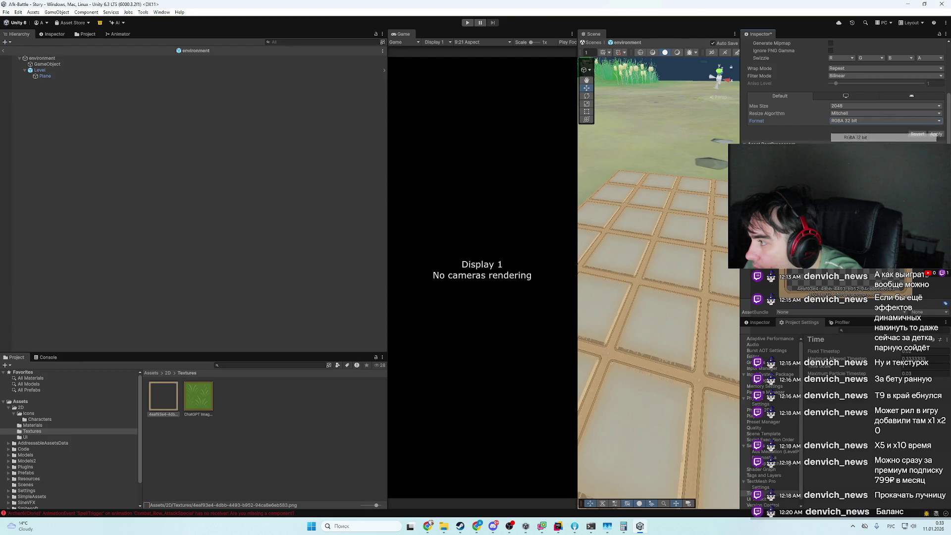
pyautogui.click(936, 134)
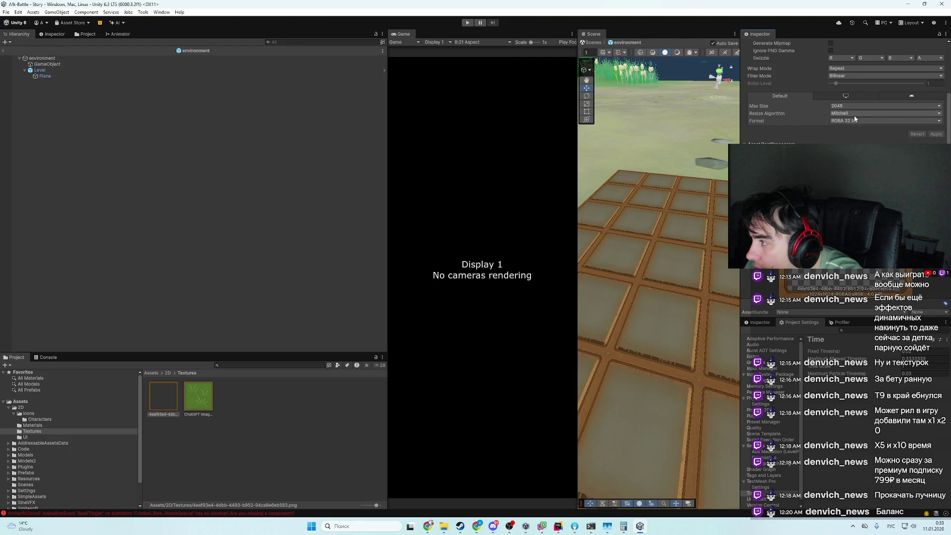
# - Set the texture's resize algorithm to Bilinear and apply it
pyautogui.click(855, 115)
pyautogui.click(845, 128)
pyautogui.click(936, 135)
pyautogui.click(855, 113)
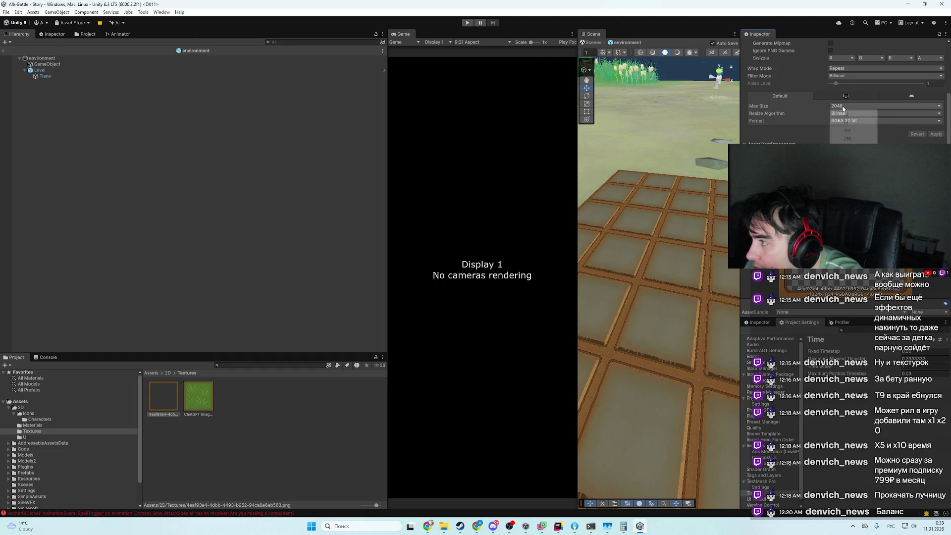
pyautogui.click(842, 113)
pyautogui.scroll(-1, 833, 134)
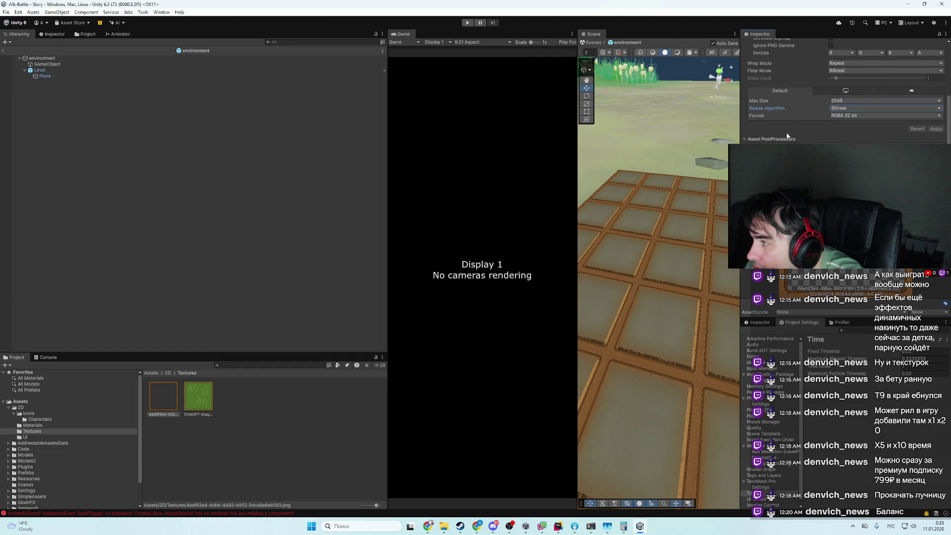
pyautogui.scroll(6, 837, 124)
pyautogui.click(858, 99)
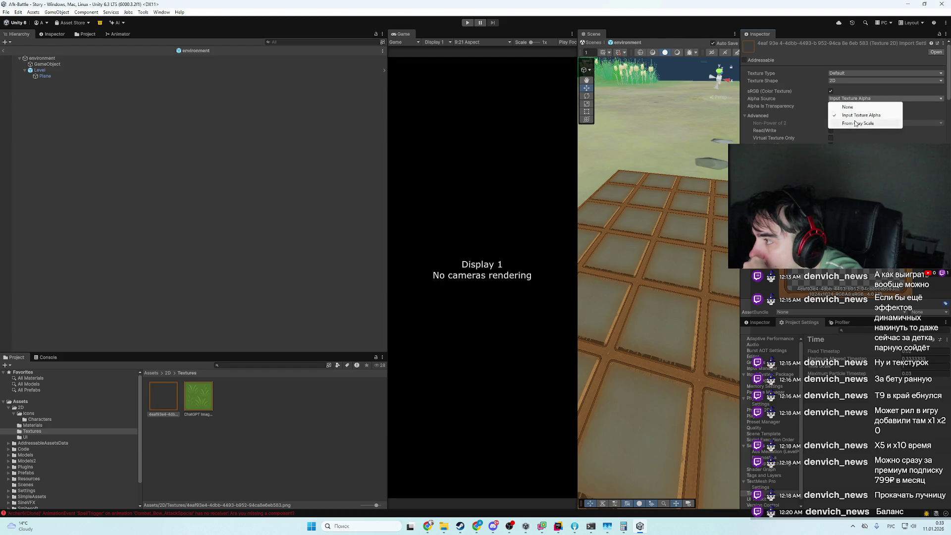
# - Keep Input Texture Alpha as the texture's alpha source
pyautogui.click(849, 99)
pyautogui.click(848, 100)
pyautogui.click(849, 100)
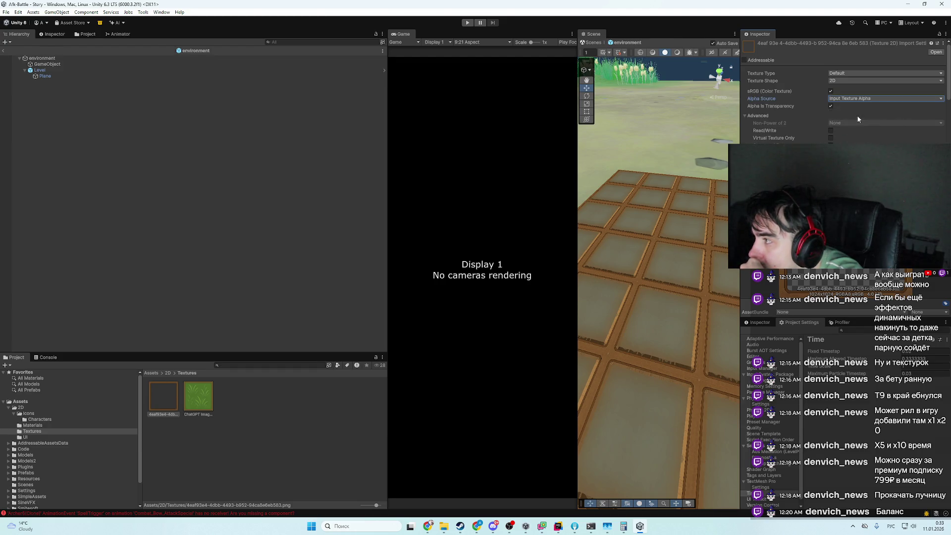
pyautogui.scroll(-1, 848, 100)
pyautogui.scroll(1, 750, 50)
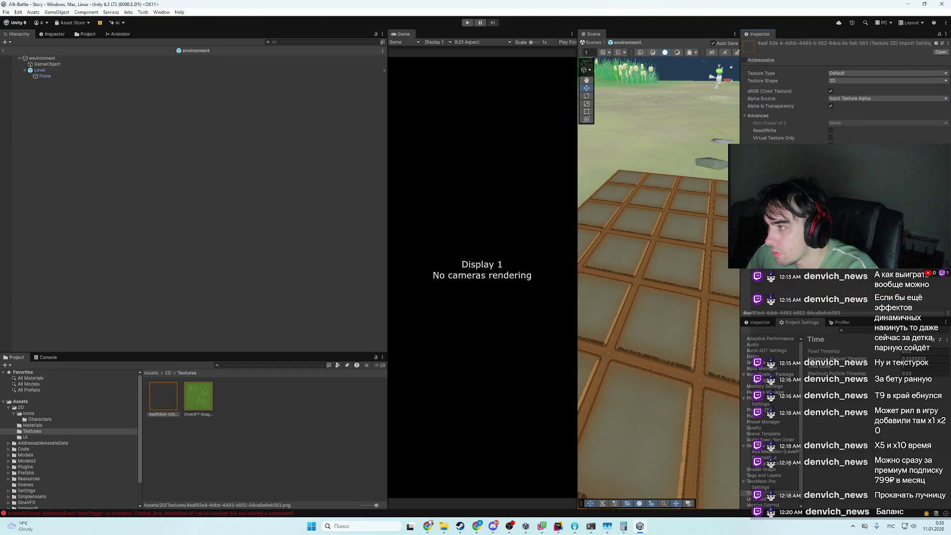
# - Snip the texture import settings and the Scene view, then show the 'GRID cell png' image results
pyautogui.press('super+shift+s')
pyautogui.moveTo(741, 34); pyautogui.dragTo(950, 144)
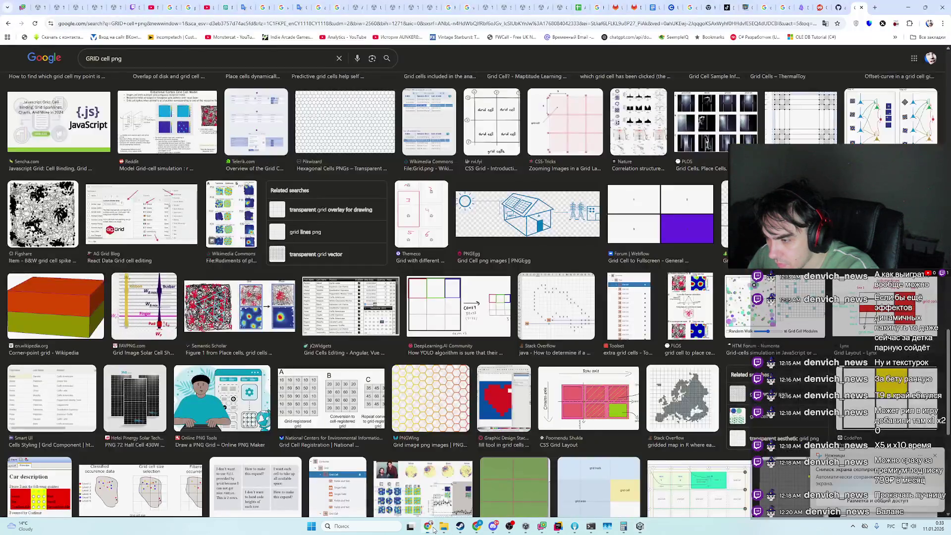
pyautogui.click(427, 526)
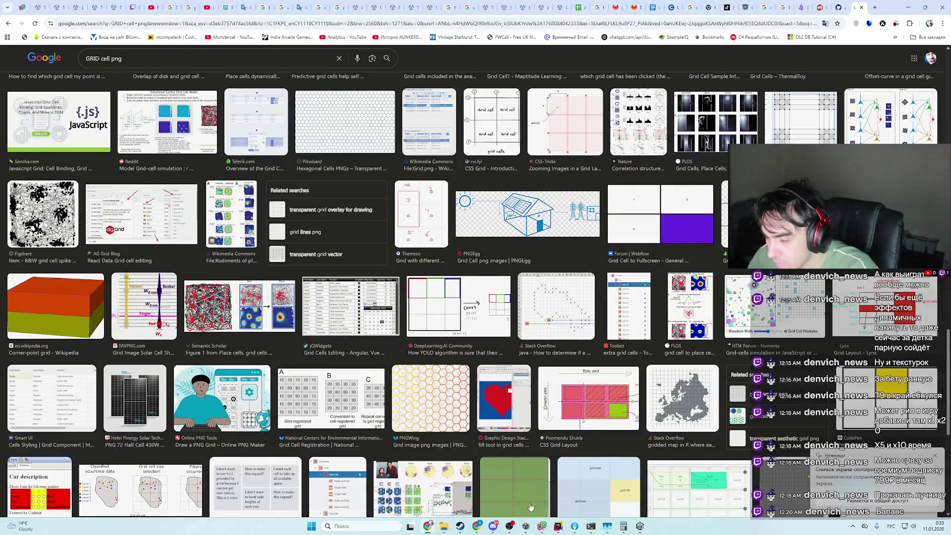
pyautogui.click(640, 526)
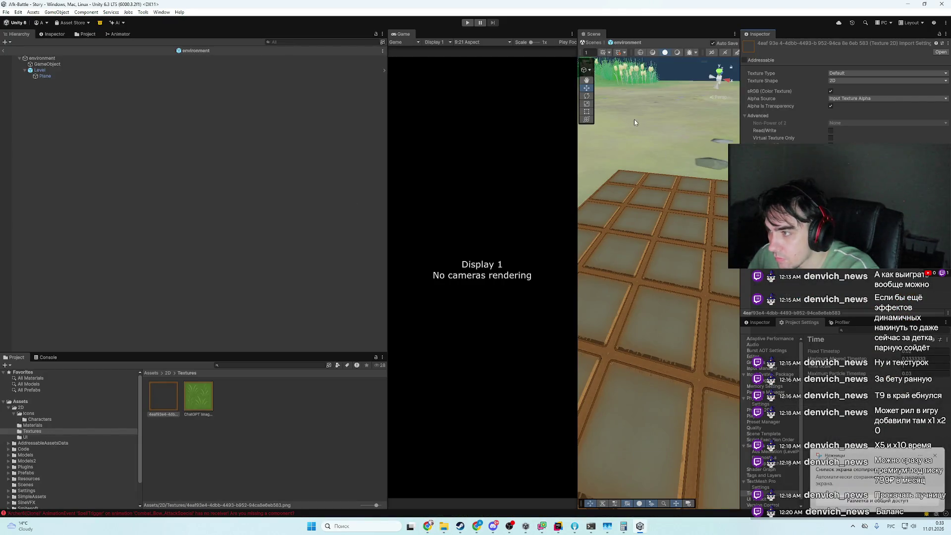
pyautogui.press('super+shift+s')
pyautogui.moveTo(573, 31); pyautogui.dragTo(950, 293)
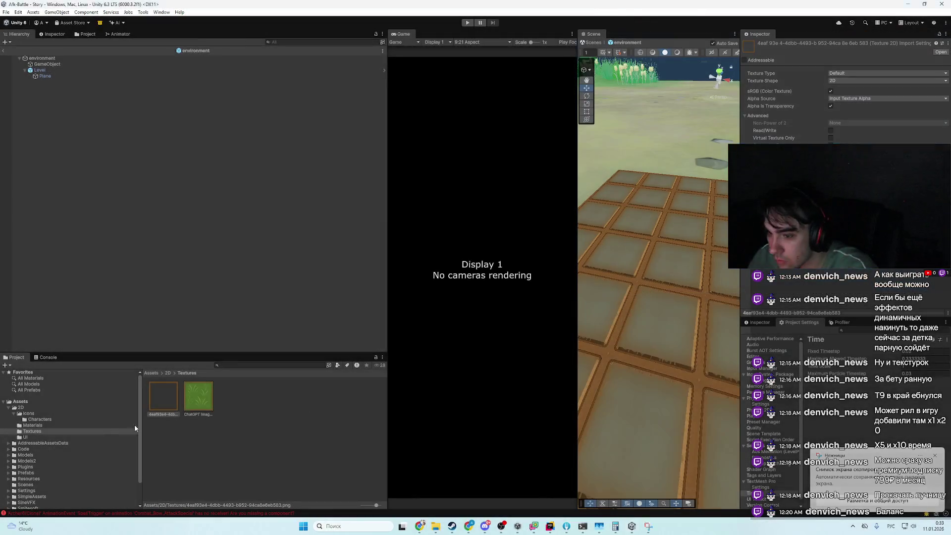
pyautogui.hotkey('alt', 'Tab')
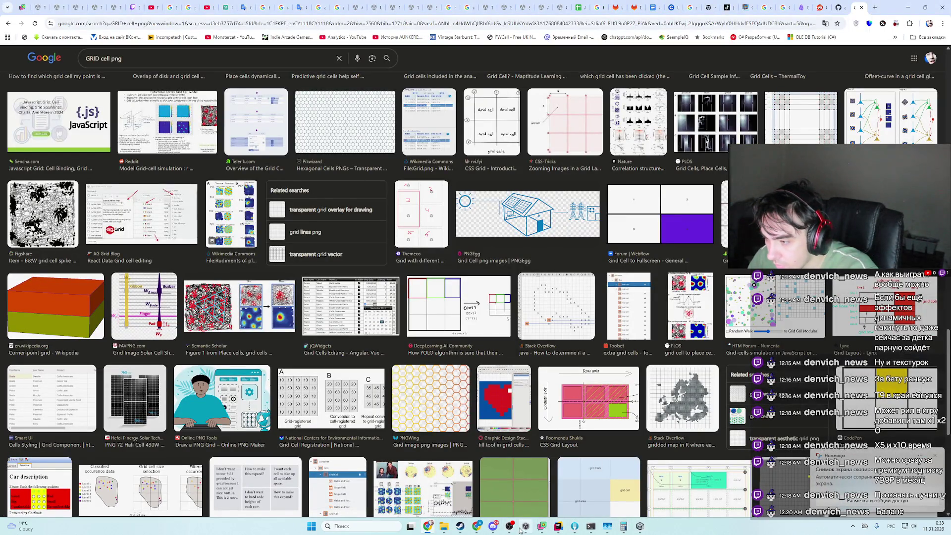
# - Ask ChatGPT 'как включит' (how to enable alpha) with the Unity screenshot attached
pyautogui.click(477, 526)
pyautogui.hotkey('ctrl', 'v')
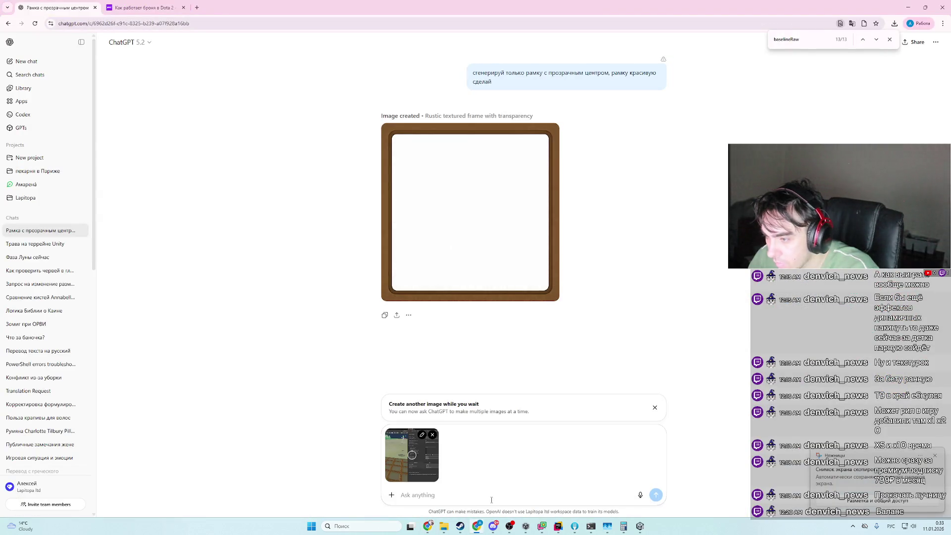
pyautogui.write('ф')
pyautogui.press('BackSpace')
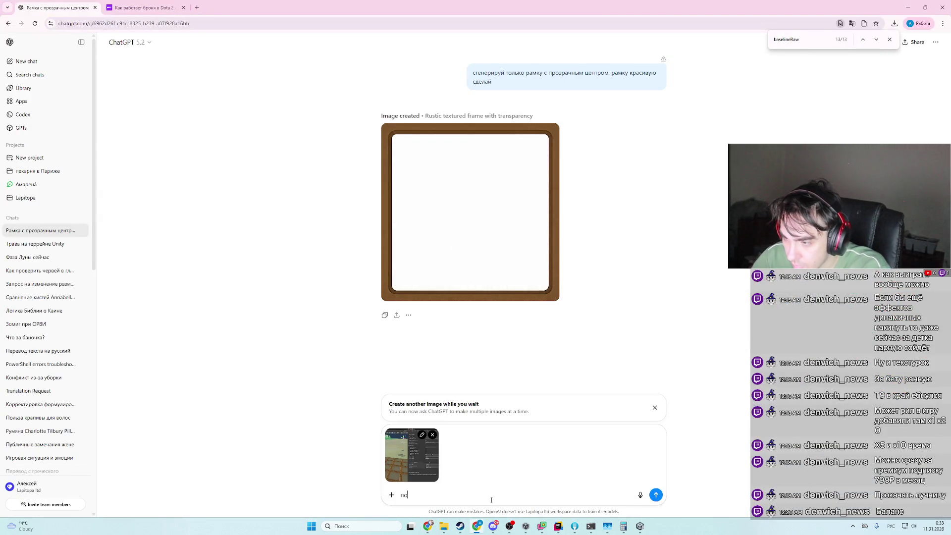
pyautogui.write('как вкл')
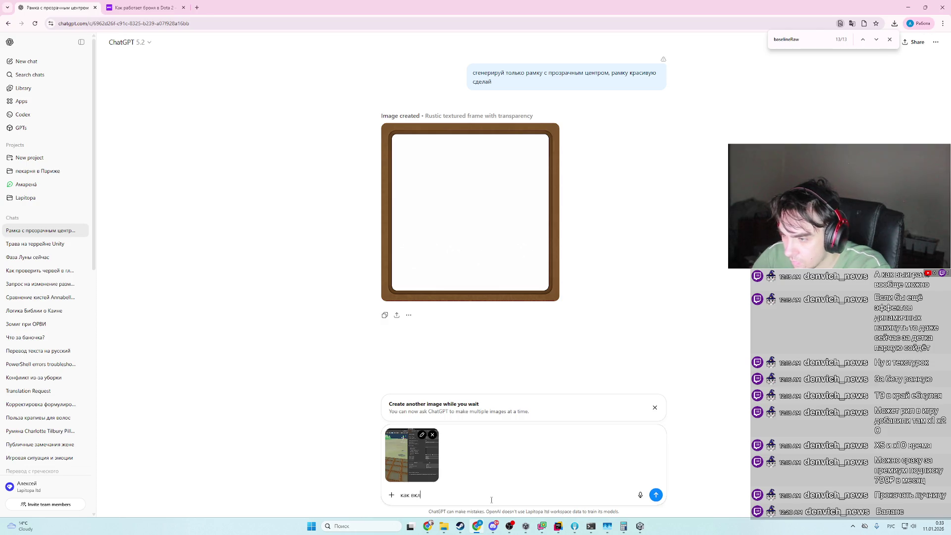
pyautogui.write('ючить аль')
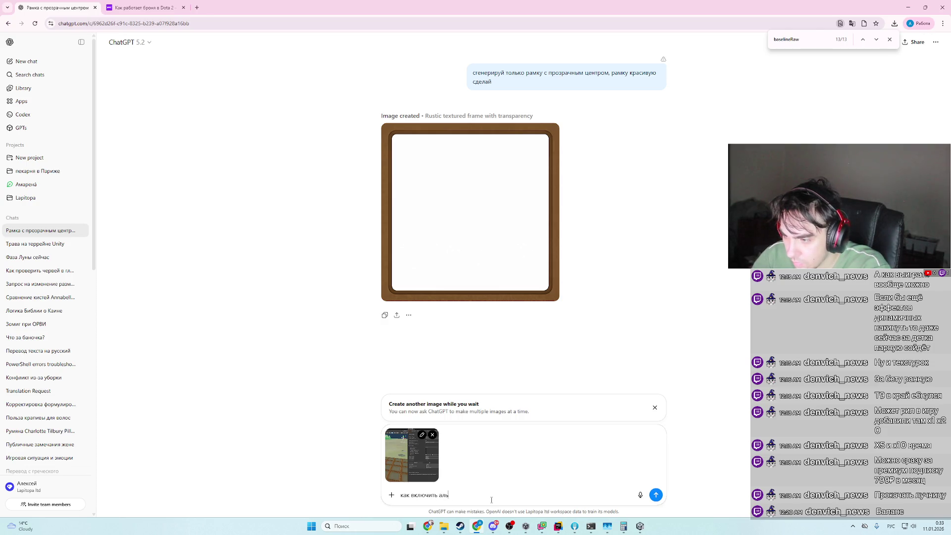
pyautogui.press('Return')
pyautogui.hotkey('alt', 'Tab')
pyautogui.hotkey('alt', 'Tab')
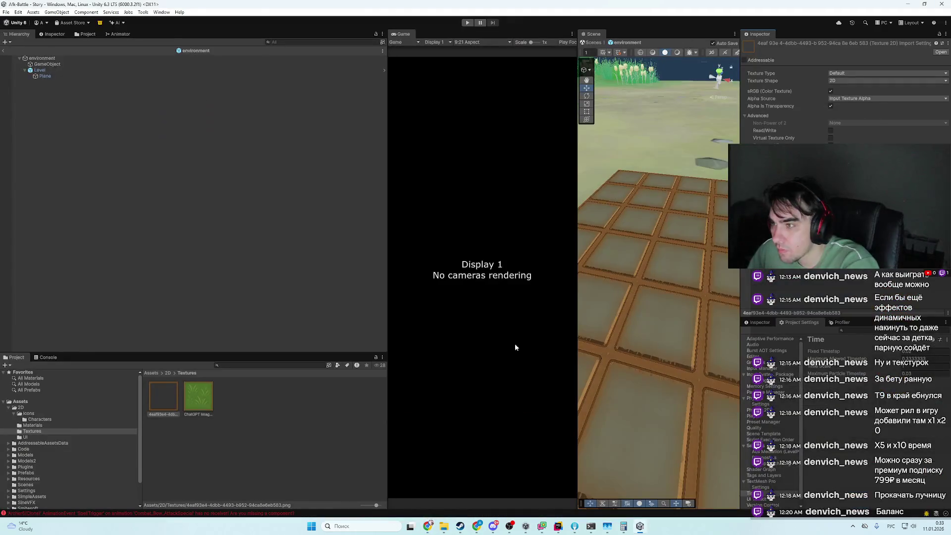
# - Select and frame the Plane, then try the Lit shader on its material
pyautogui.click(72, 111)
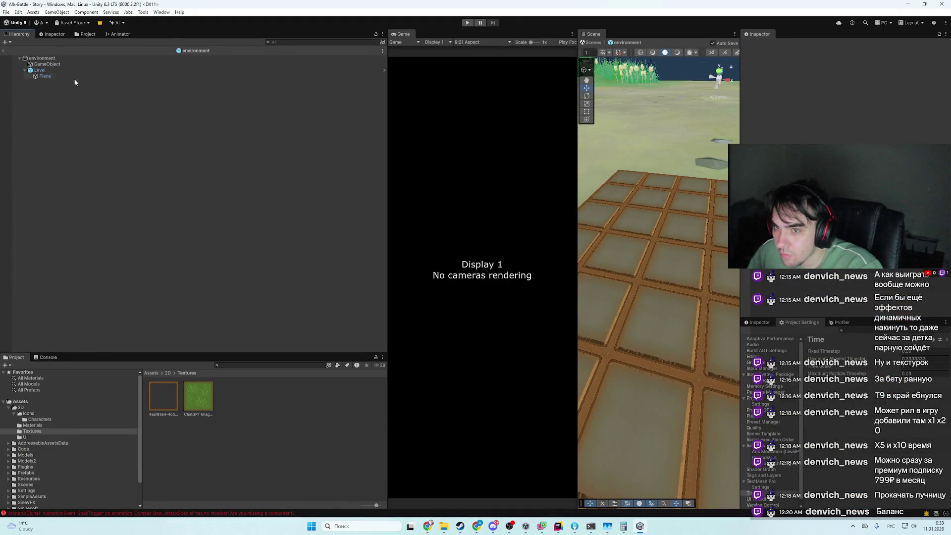
pyautogui.click(75, 78)
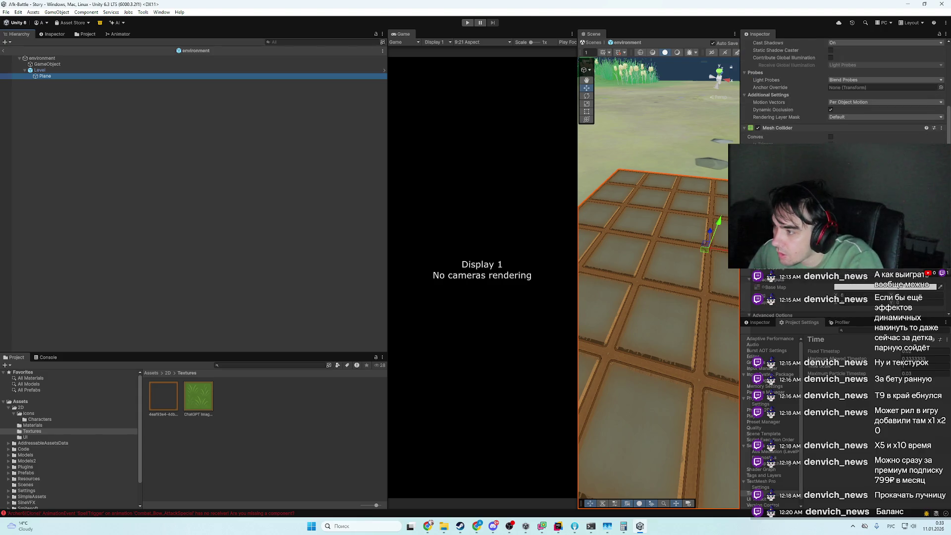
pyautogui.press('f')
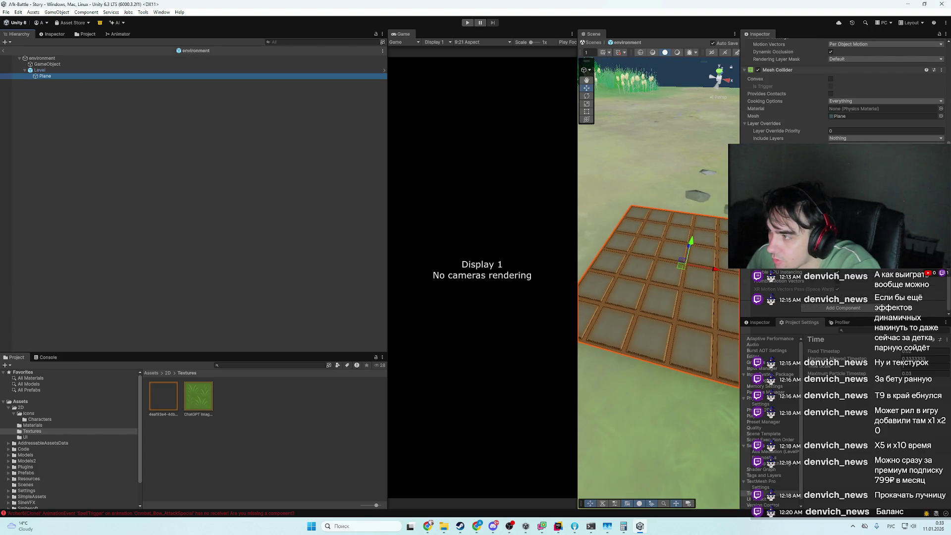
pyautogui.click(842, 265)
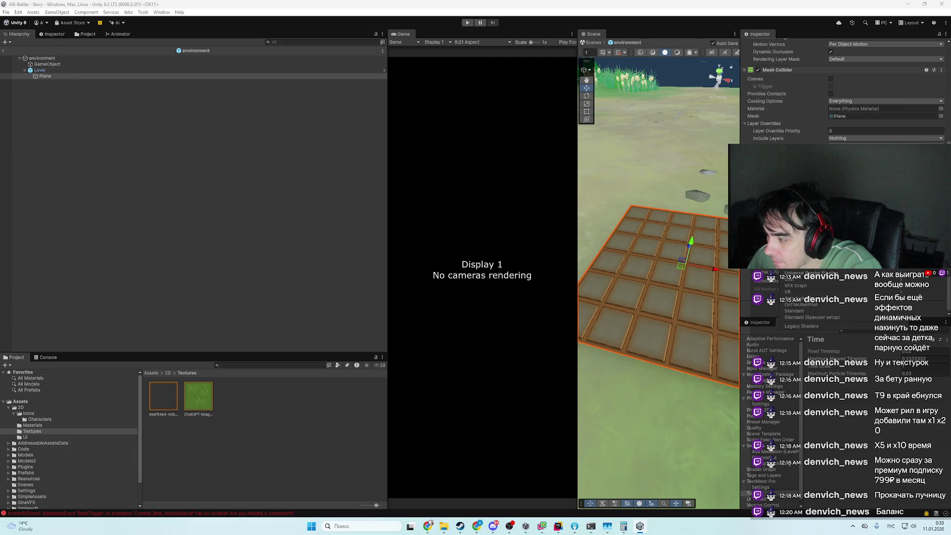
pyautogui.hotkey('alt', 'shift')
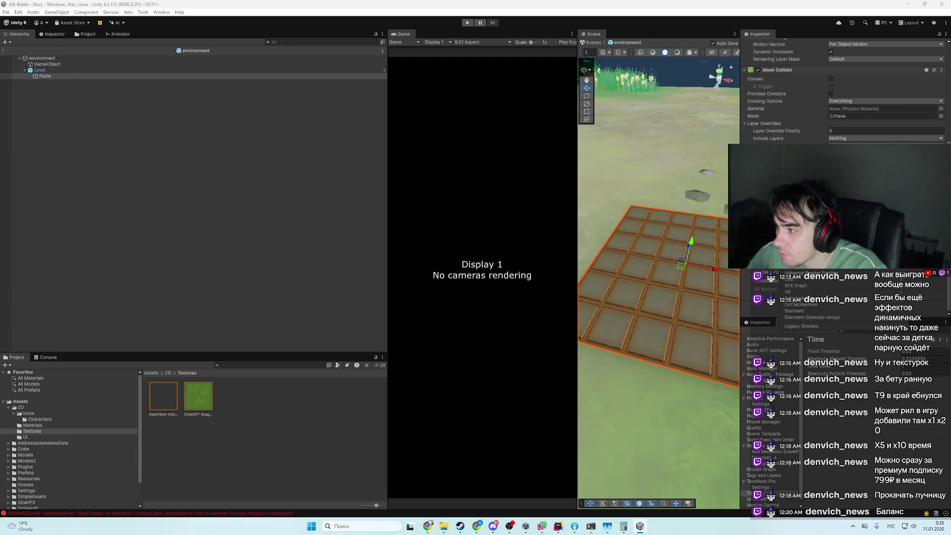
pyautogui.write('lit')
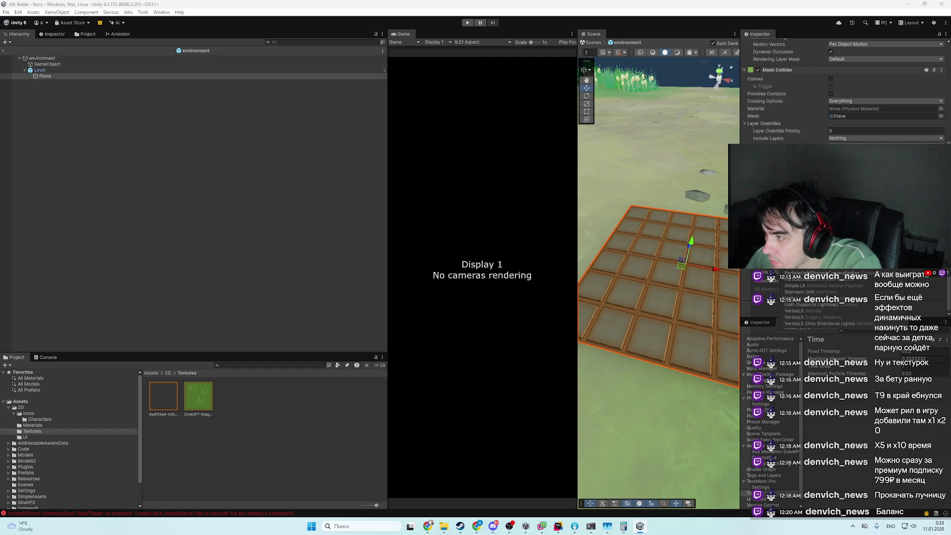
pyautogui.press('Return')
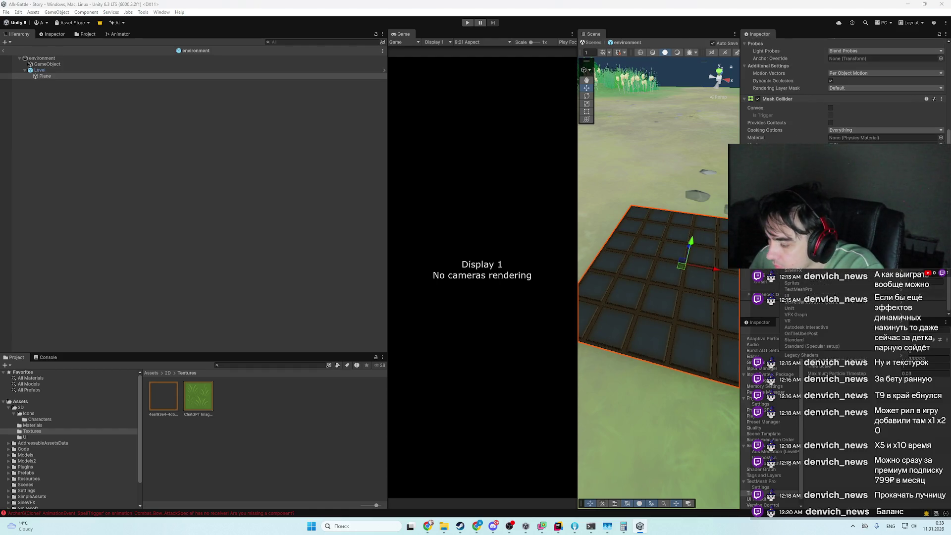
pyautogui.press('Down')
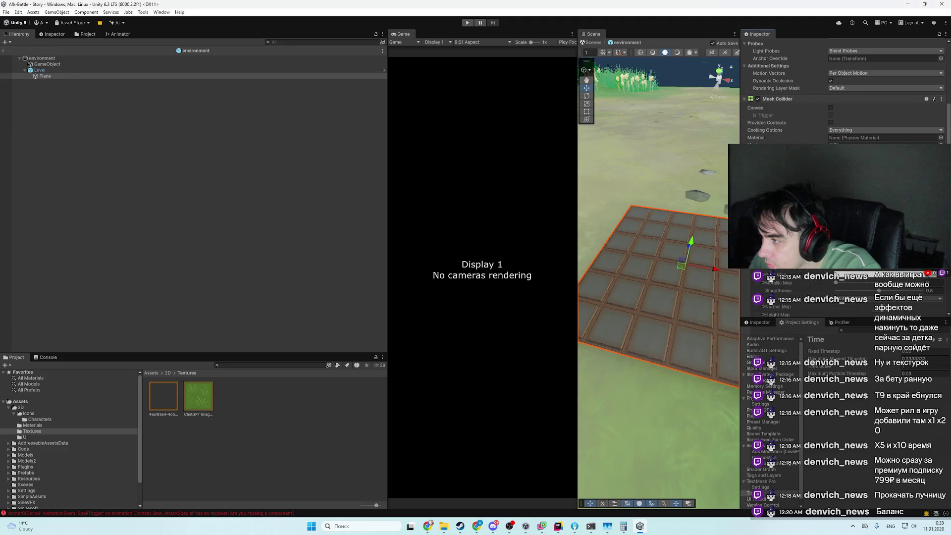
pyautogui.press('Return')
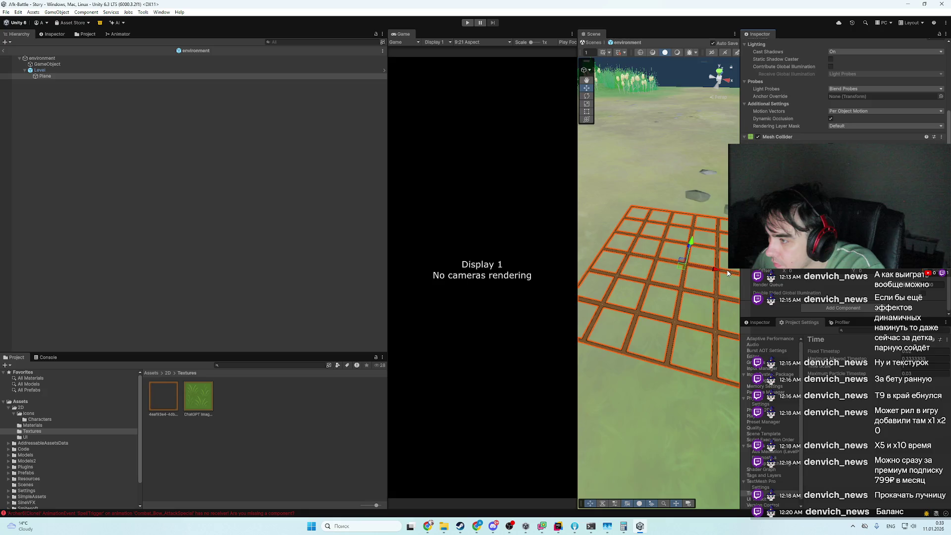
# - Search the shader list for 'alpha' to pick an alpha-blended shader, then select the terrain
pyautogui.press('Return')
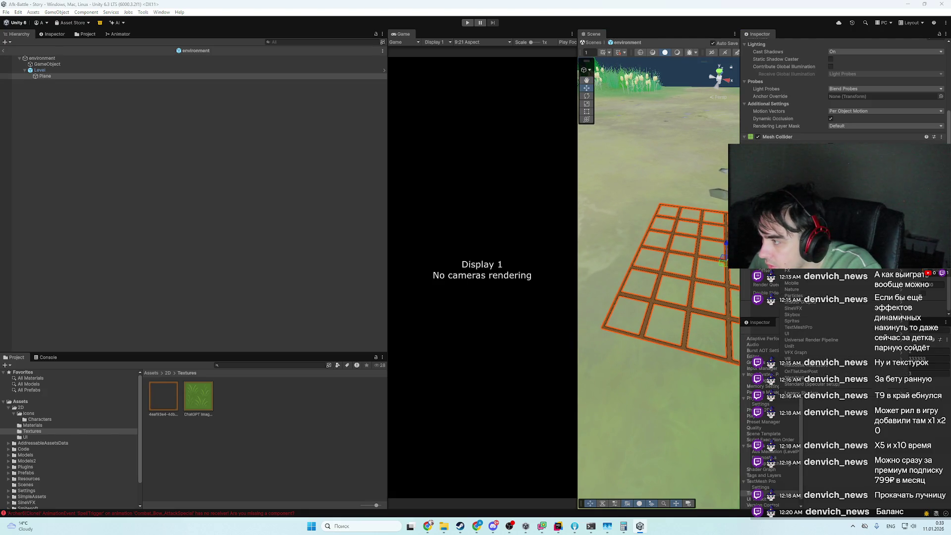
pyautogui.write('alpha')
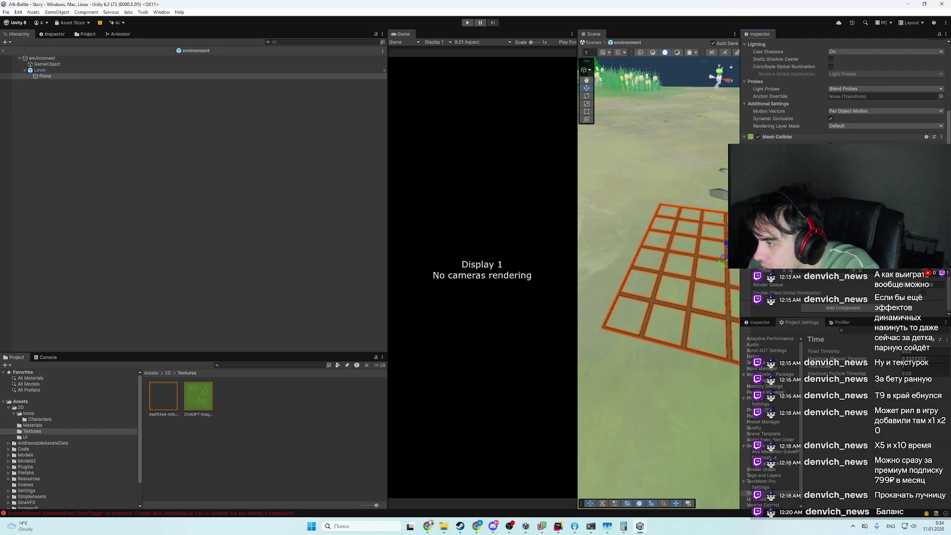
pyautogui.click(638, 250)
pyautogui.moveTo(703, 386); pyautogui.dragTo(663, 397)
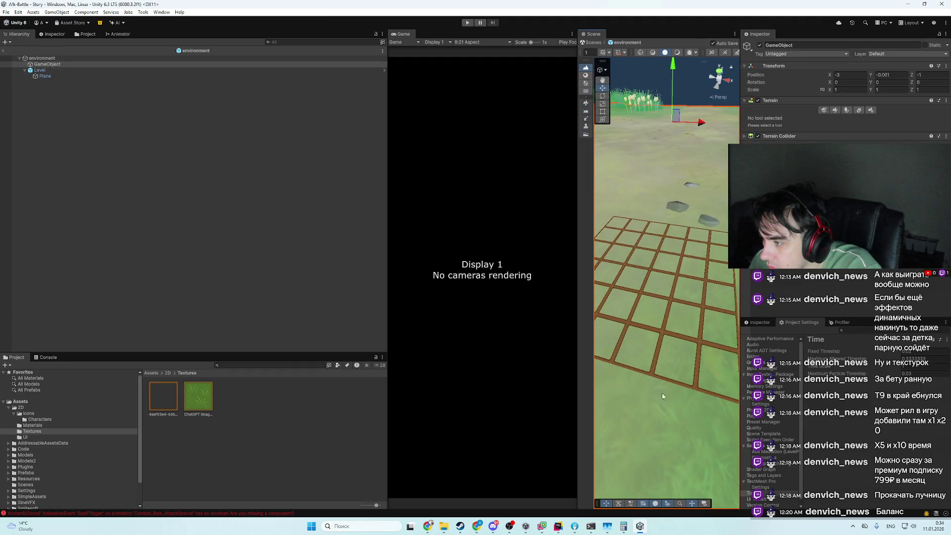
# - Turn off Alpha Is Transparency on the grid texture and reimport with sRGB toggled off then on
pyautogui.click(698, 387)
pyautogui.scroll(5, 661, 387)
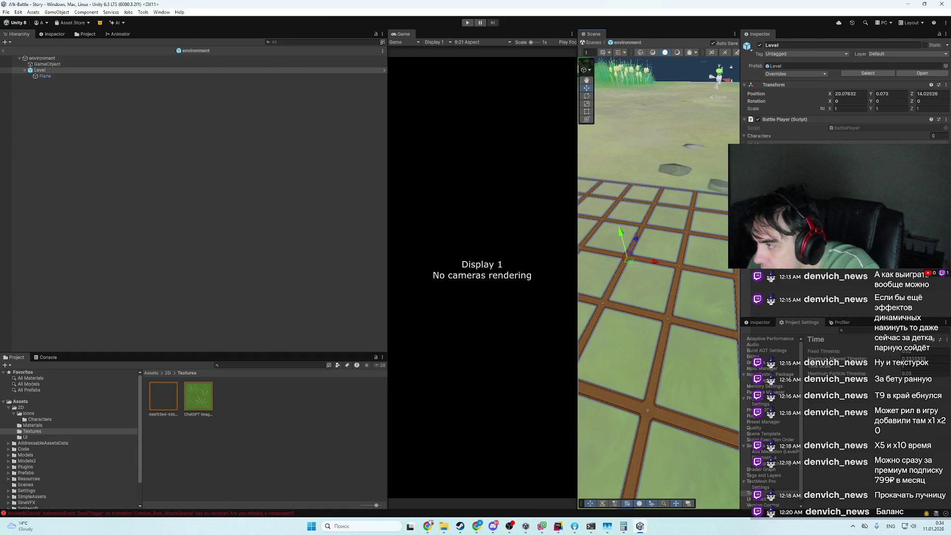
pyautogui.scroll(-5, 691, 265)
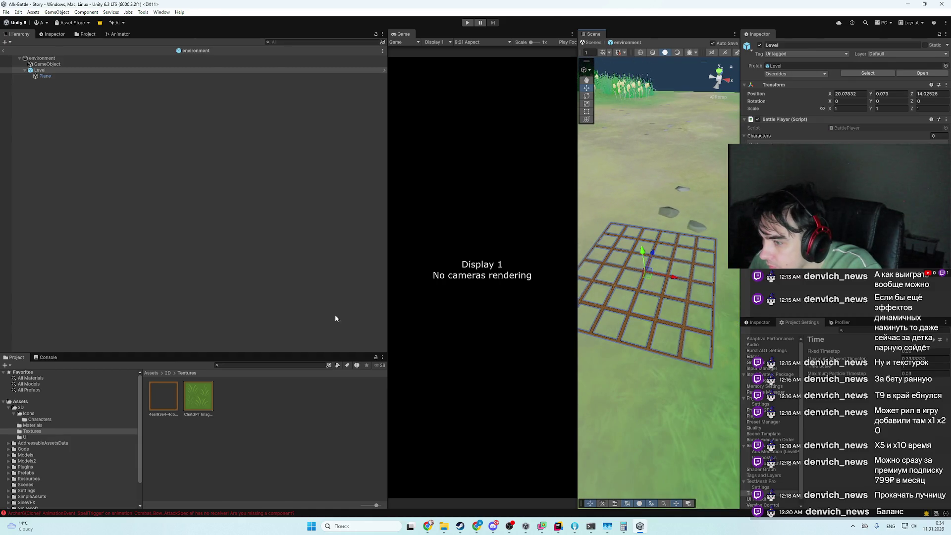
pyautogui.click(170, 395)
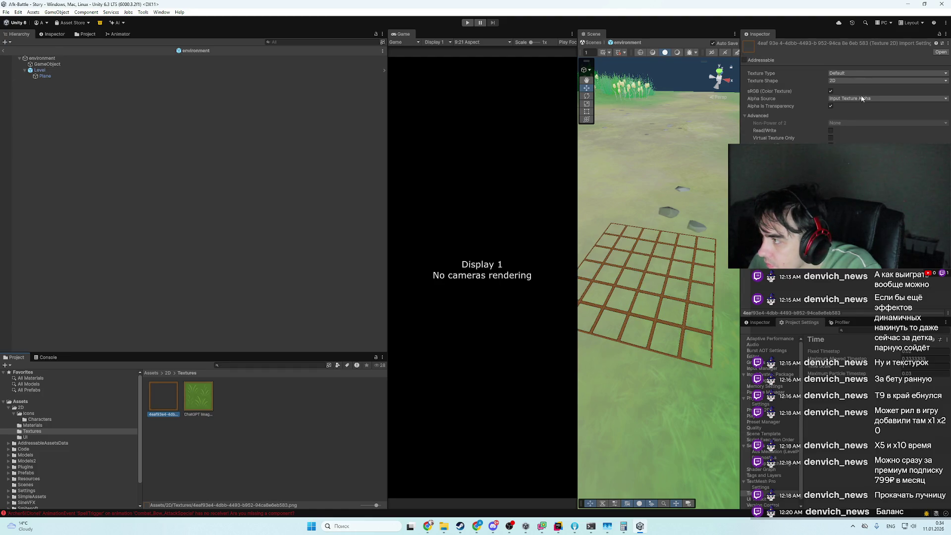
pyautogui.click(832, 106)
pyautogui.click(938, 303)
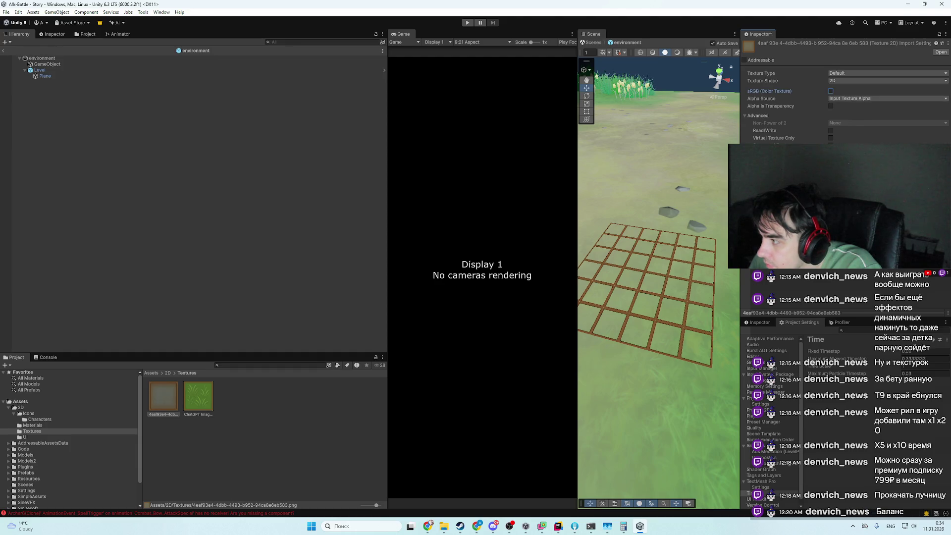
pyautogui.click(938, 303)
pyautogui.click(831, 91)
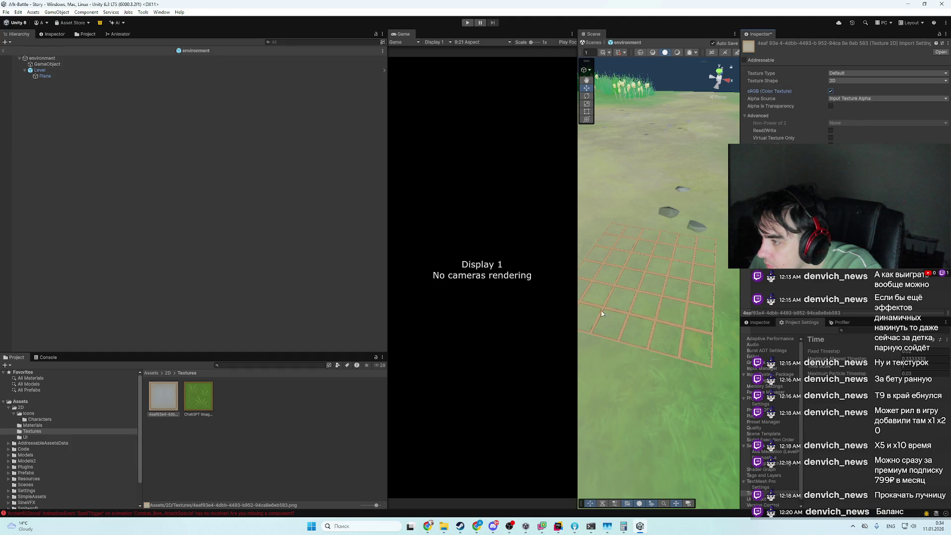
# - Inspect the grid edges up close and collapse the Advanced texture options
pyautogui.scroll(5, 654, 297)
pyautogui.moveTo(644, 322)
pyautogui.mouseDown()
pyautogui.moveTo(685, 346)
pyautogui.moveTo(653, 296)
pyautogui.mouseUp()
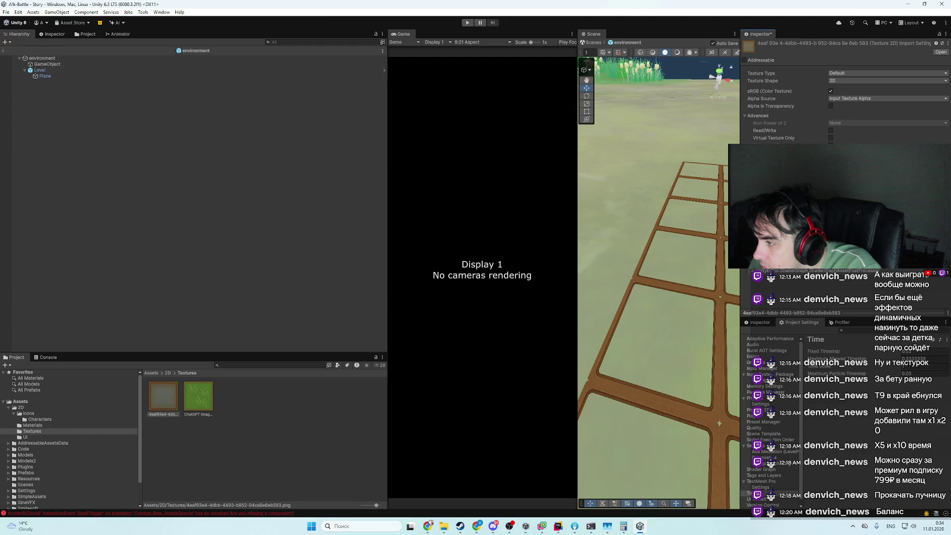
pyautogui.moveTo(674, 322); pyautogui.dragTo(721, 190)
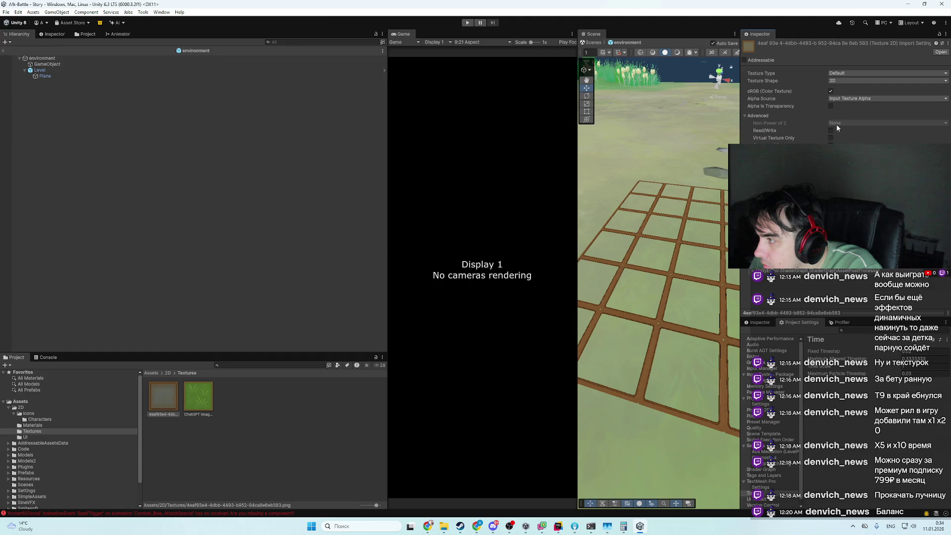
pyautogui.click(771, 115)
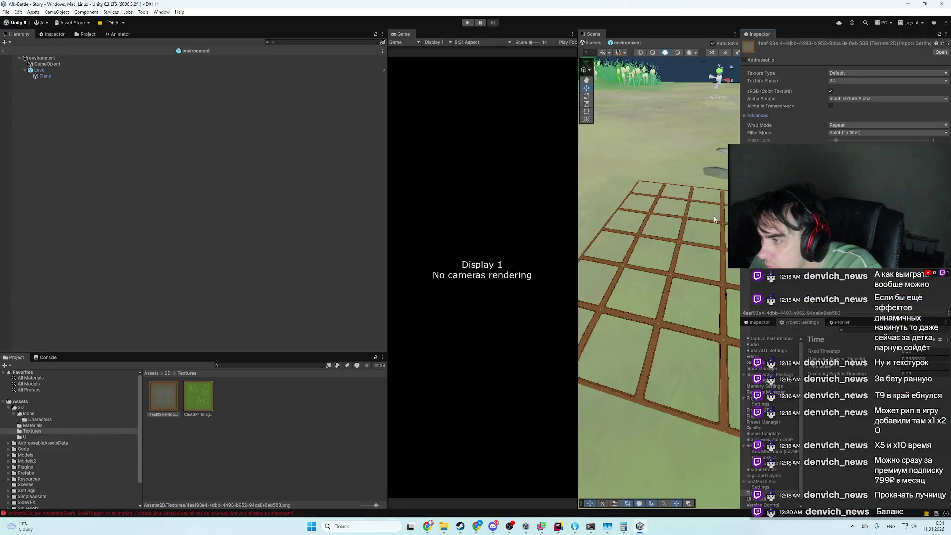
pyautogui.moveTo(714, 220)
pyautogui.mouseDown()
pyautogui.moveTo(639, 335)
pyautogui.moveTo(628, 299)
pyautogui.moveTo(669, 242)
pyautogui.moveTo(654, 233)
pyautogui.mouseUp()
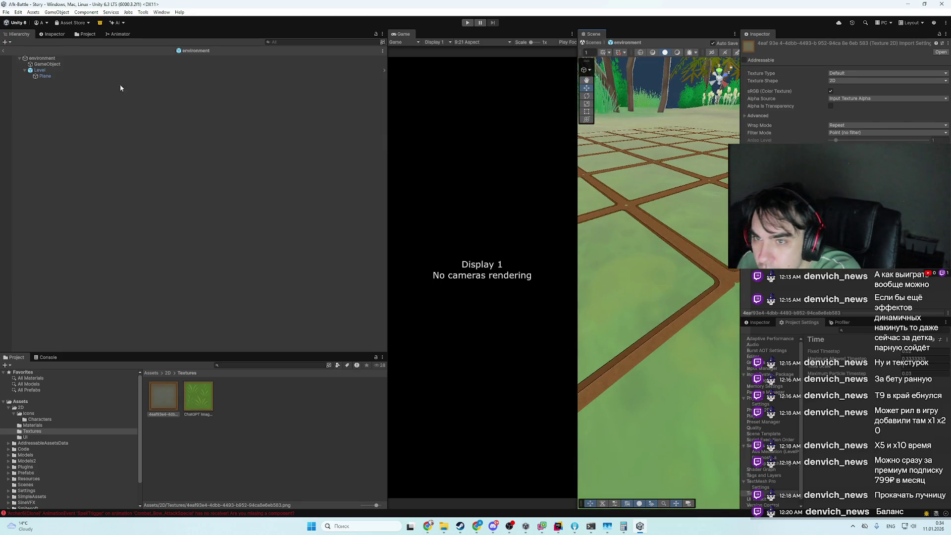
# - Exit the Level prefab back to the Story scene and enter Play mode
pyautogui.click(103, 71)
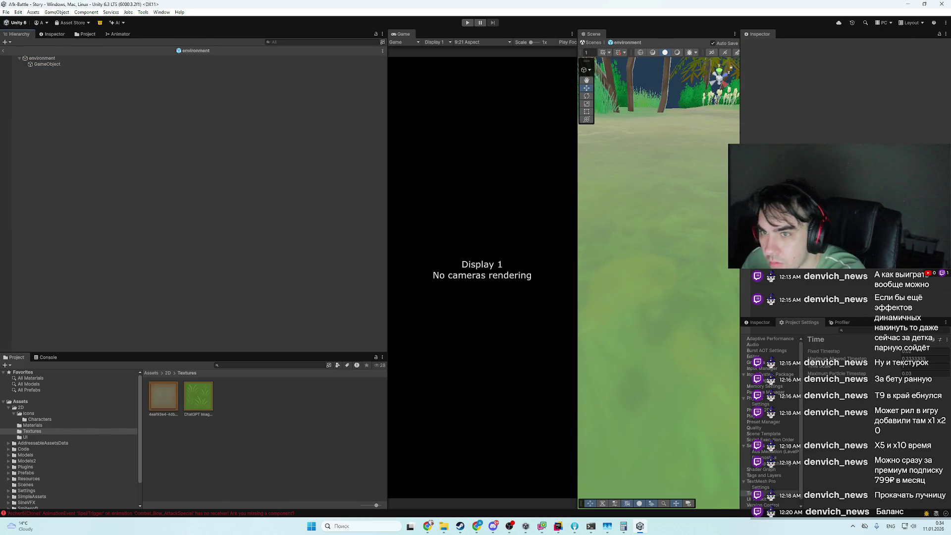
pyautogui.click(3, 51)
pyautogui.click(467, 23)
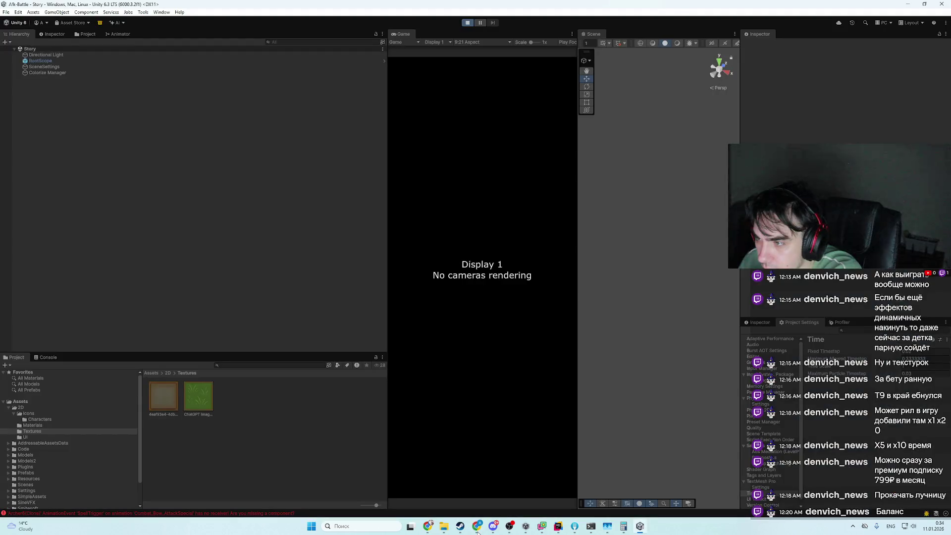
# - Read ChatGPT's material and shader transparency checklist, then return to the running game
pyautogui.click(478, 527)
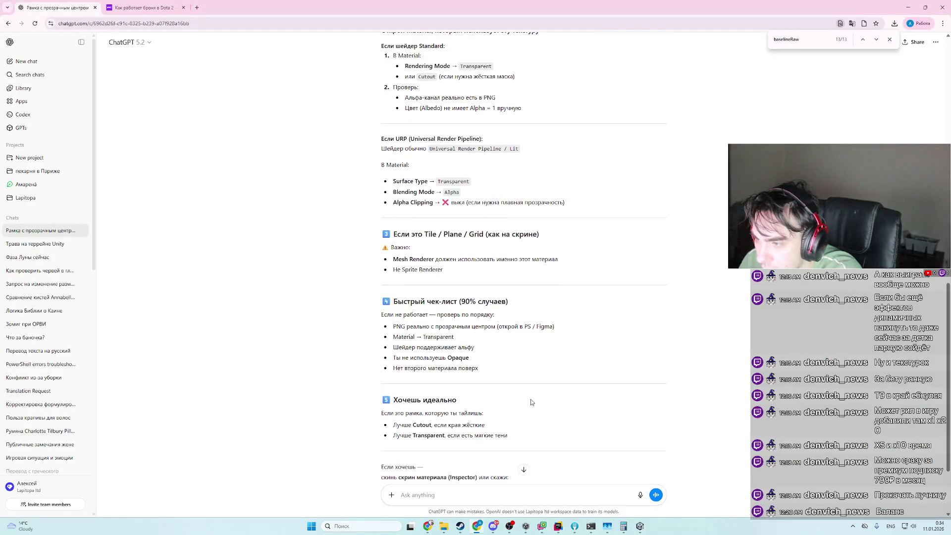
pyautogui.scroll(2, 531, 403)
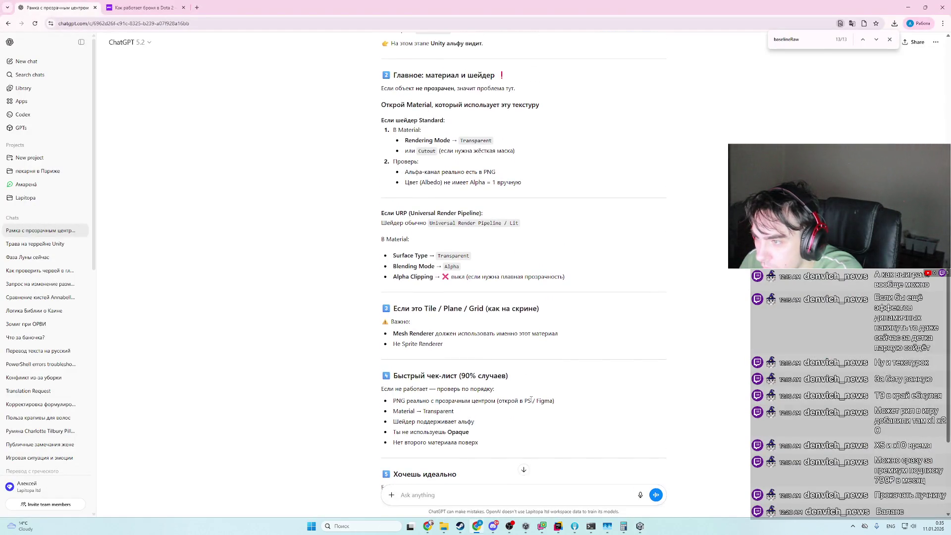
pyautogui.scroll(-1, 531, 402)
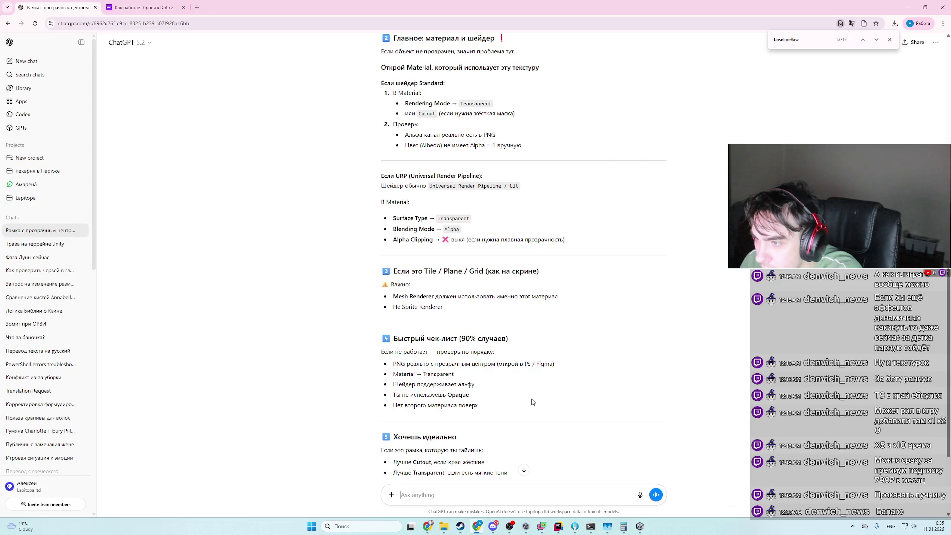
pyautogui.click(642, 528)
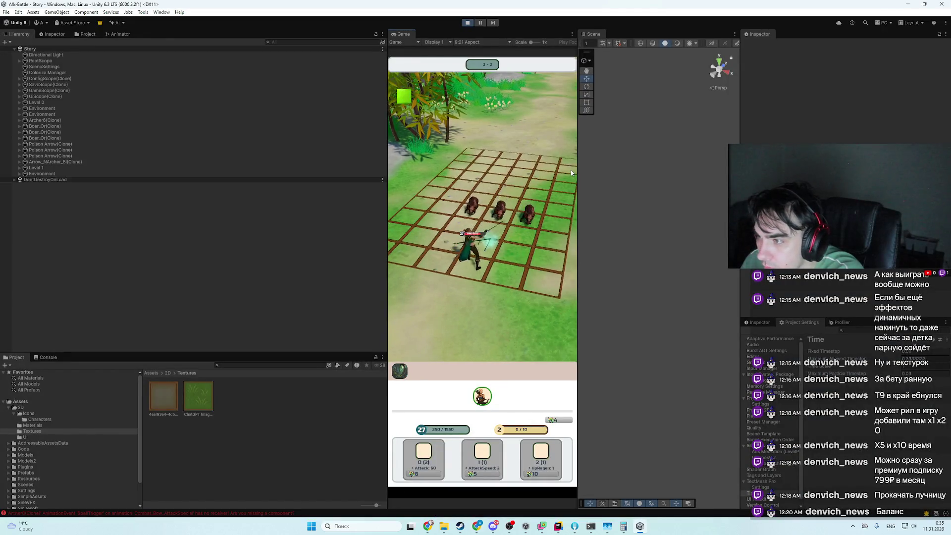
# - Pause the game, snip the battle grid in the Game view, and paste it into ChatGPT
pyautogui.click(480, 23)
pyautogui.press('shift+super+s')
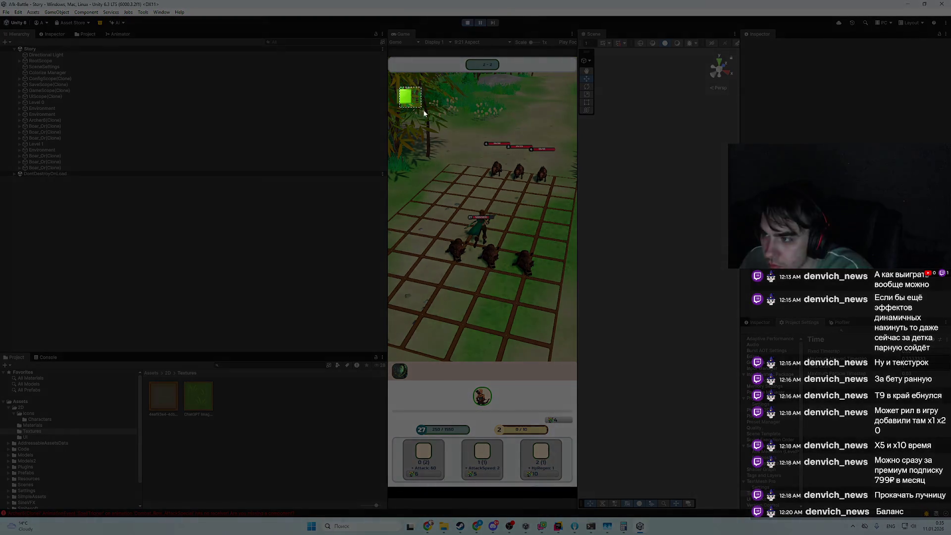
pyautogui.moveTo(399, 88); pyautogui.dragTo(587, 323)
pyautogui.hotkey('alt', 'Tab')
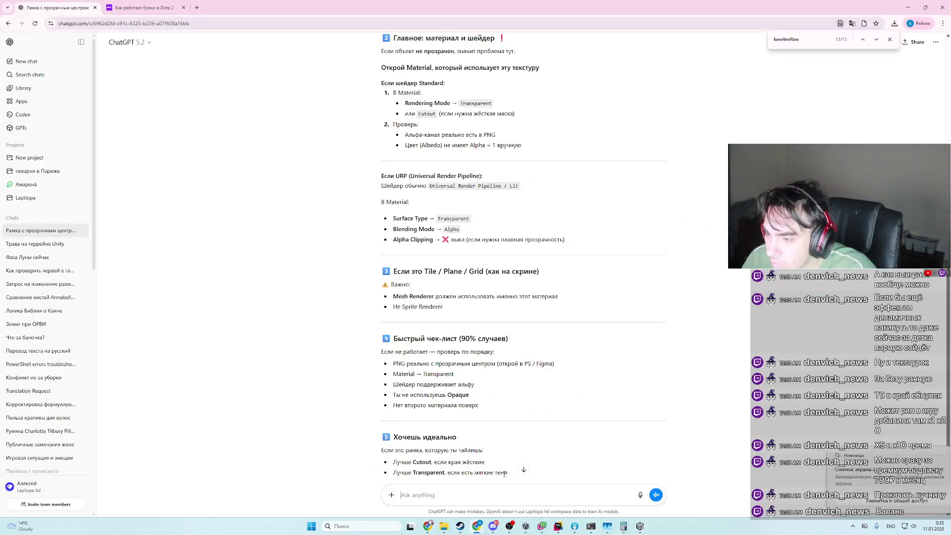
pyautogui.hotkey('ctrl', 'v')
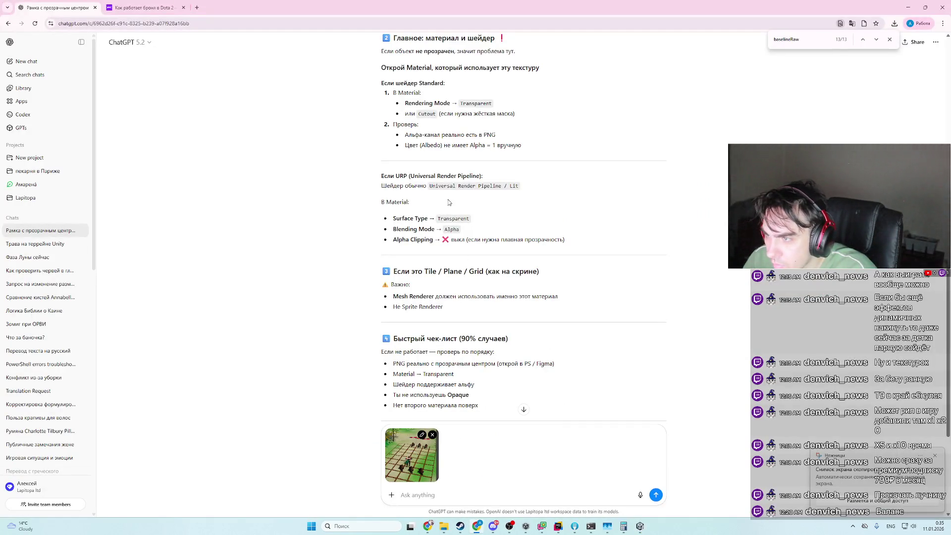
pyautogui.scroll(1, 487, 225)
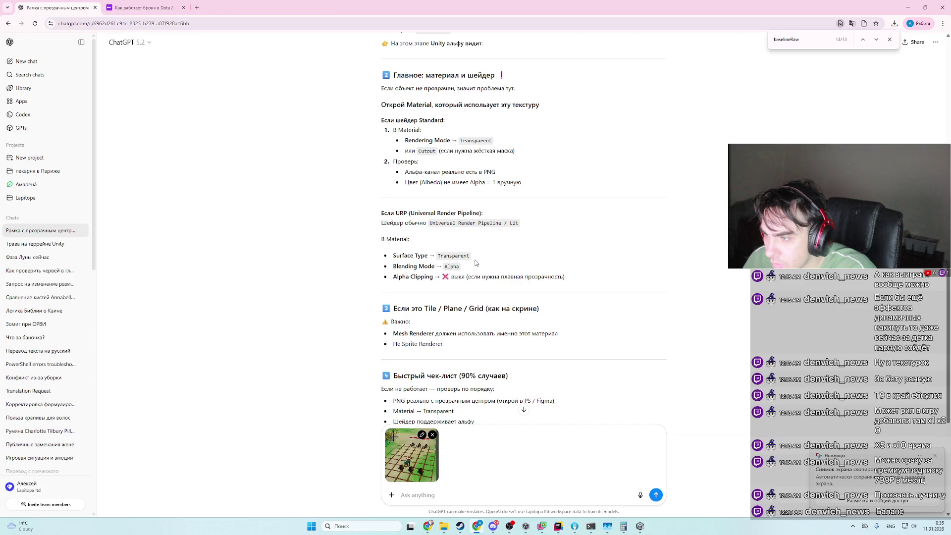
pyautogui.hotkey('alt', 'Tab')
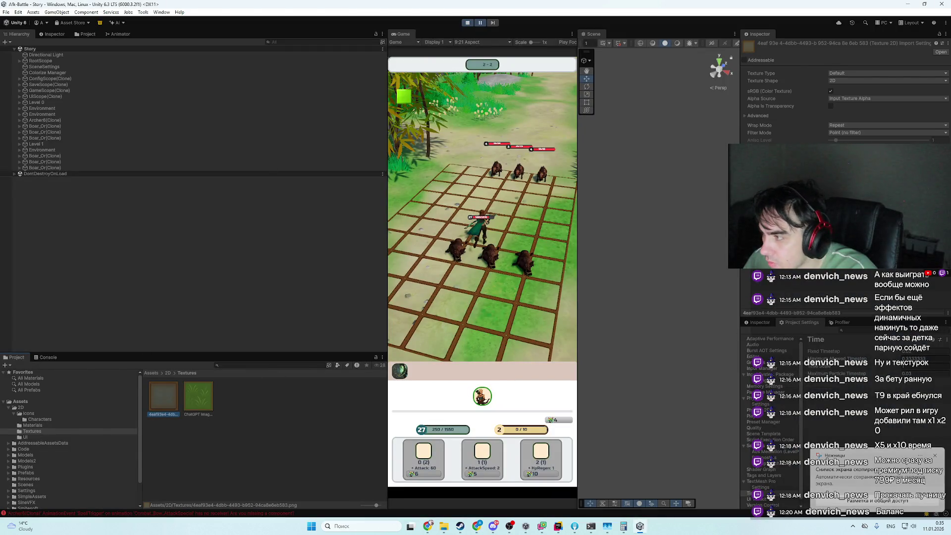
# - Stop play mode, open the Level prefab from the Project search, and show the Plane's shader list
pyautogui.click(467, 23)
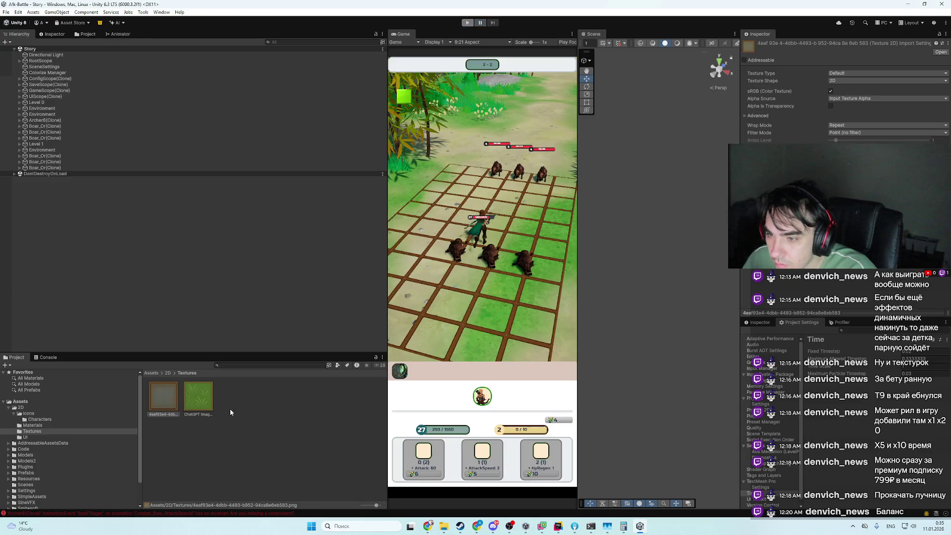
pyautogui.write('level')
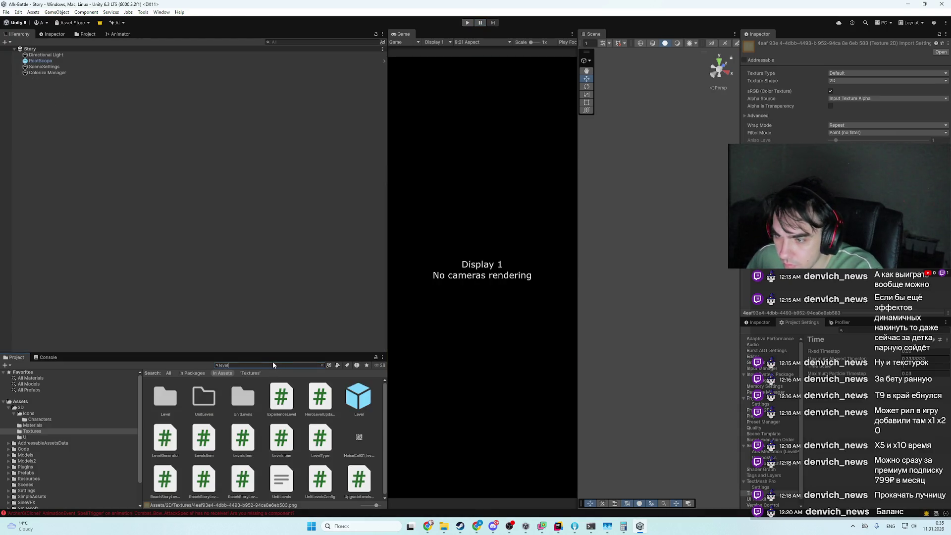
pyautogui.doubleClick(360, 397)
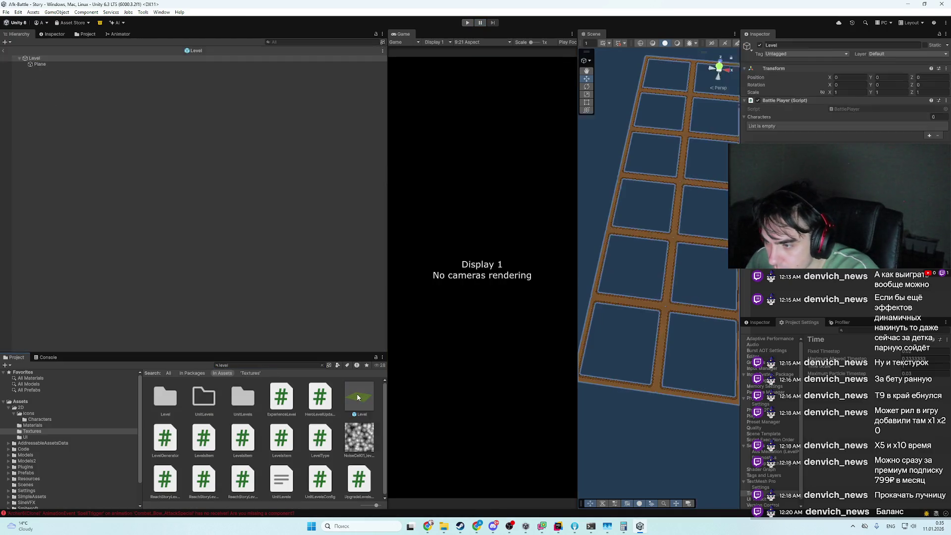
pyautogui.click(79, 64)
pyautogui.scroll(-5, 854, 270)
pyautogui.click(852, 257)
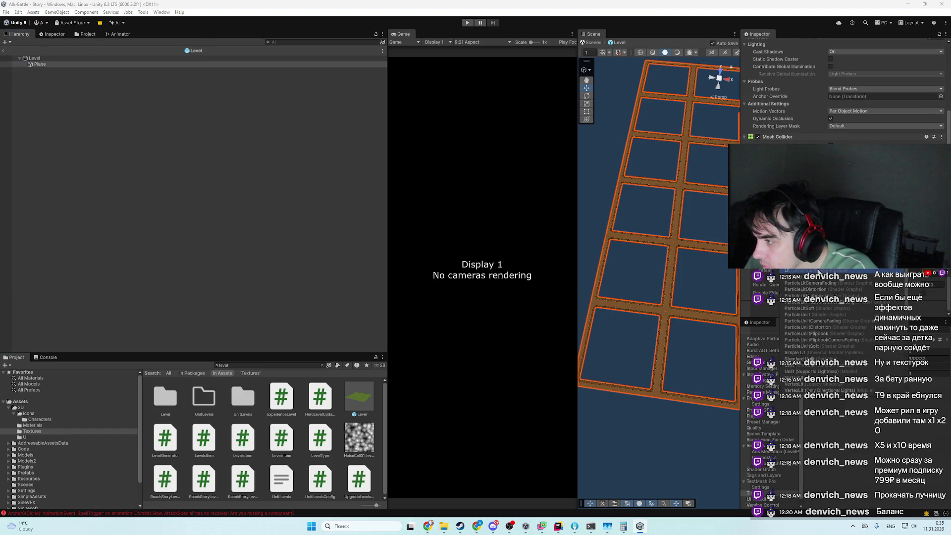
# - Assign a new shader to the Plane's material and view the textured grid from another angle
pyautogui.click(818, 271)
pyautogui.scroll(-2, 843, 89)
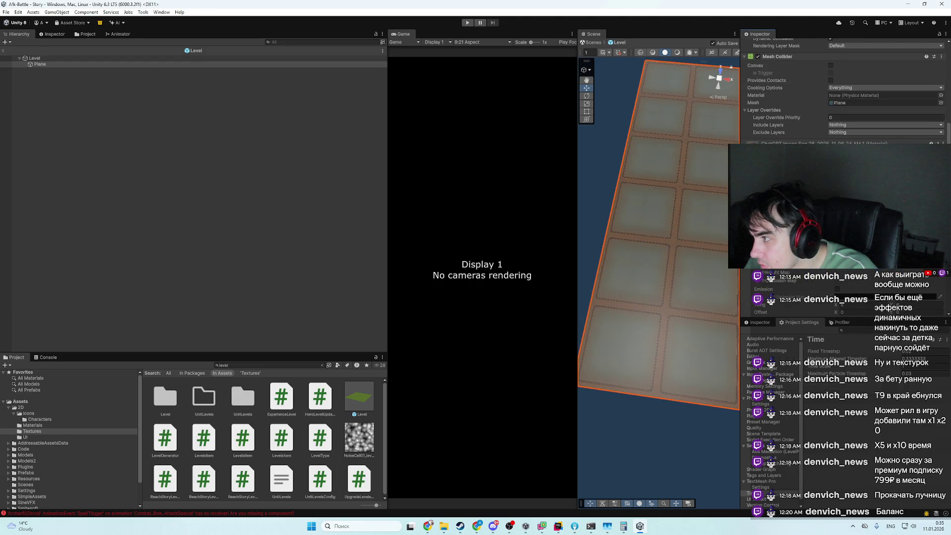
pyautogui.moveTo(644, 209)
pyautogui.mouseDown()
pyautogui.moveTo(560, 131)
pyautogui.moveTo(645, 201)
pyautogui.mouseUp()
pyautogui.click(646, 201)
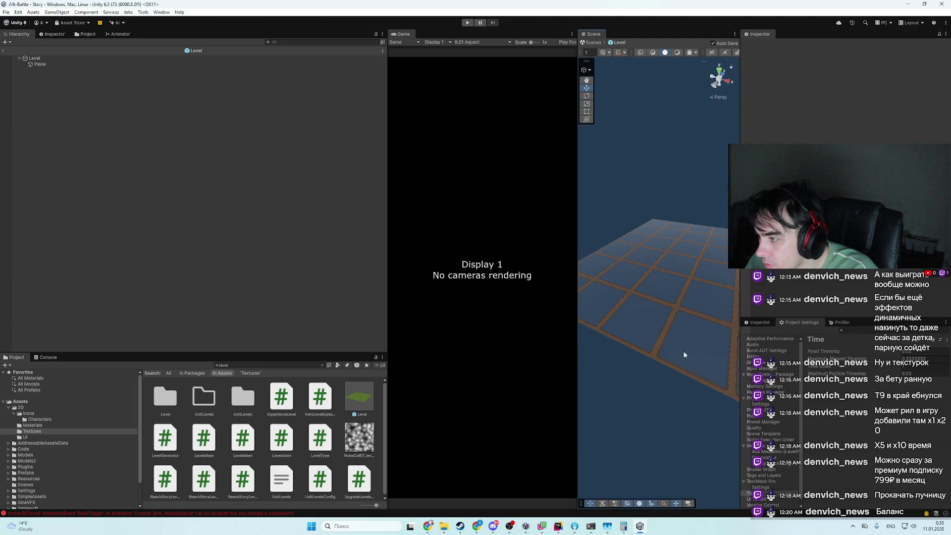
pyautogui.moveTo(701, 351)
pyautogui.mouseDown()
pyautogui.moveTo(560, 318)
pyautogui.moveTo(605, 340)
pyautogui.mouseUp()
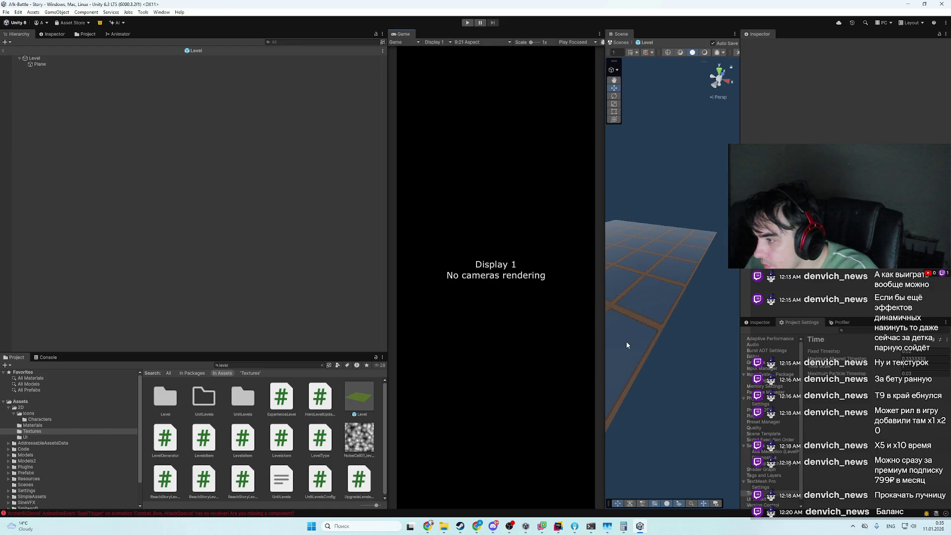
# - Reselect and frame the Plane, reviewing its Transparent surface type with Alpha blending
pyautogui.click(642, 360)
pyautogui.scroll(-5, 842, 95)
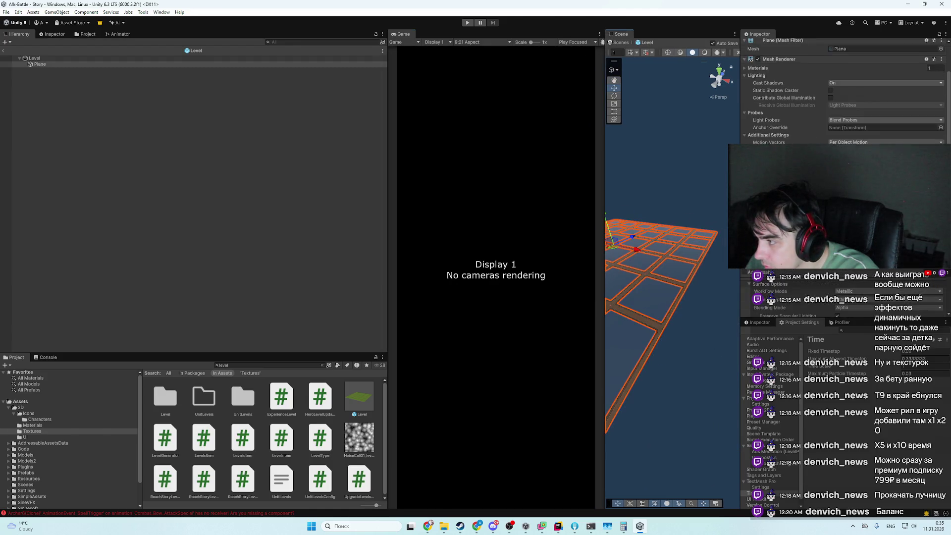
pyautogui.press('f')
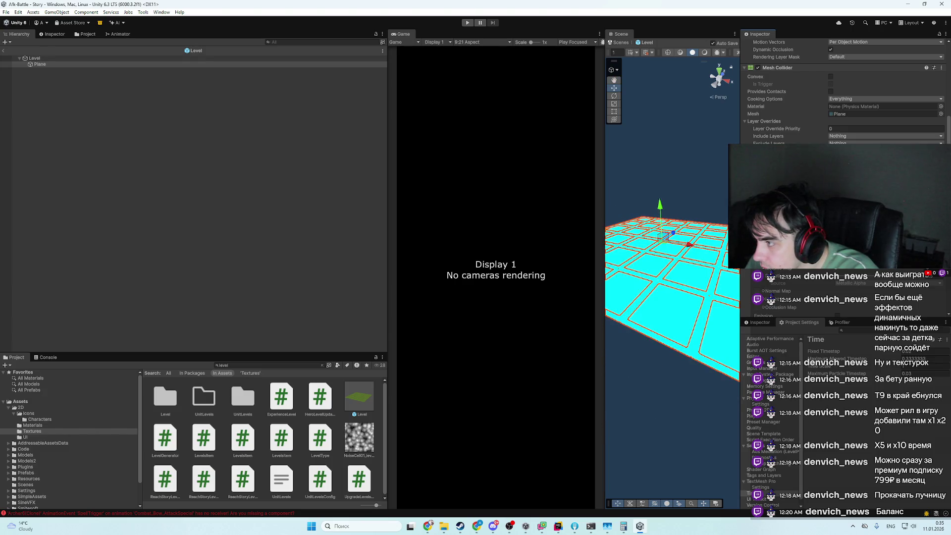
pyautogui.moveTo(703, 344)
pyautogui.mouseDown()
pyautogui.moveTo(719, 346)
pyautogui.moveTo(771, 468)
pyautogui.moveTo(807, 440)
pyautogui.mouseUp()
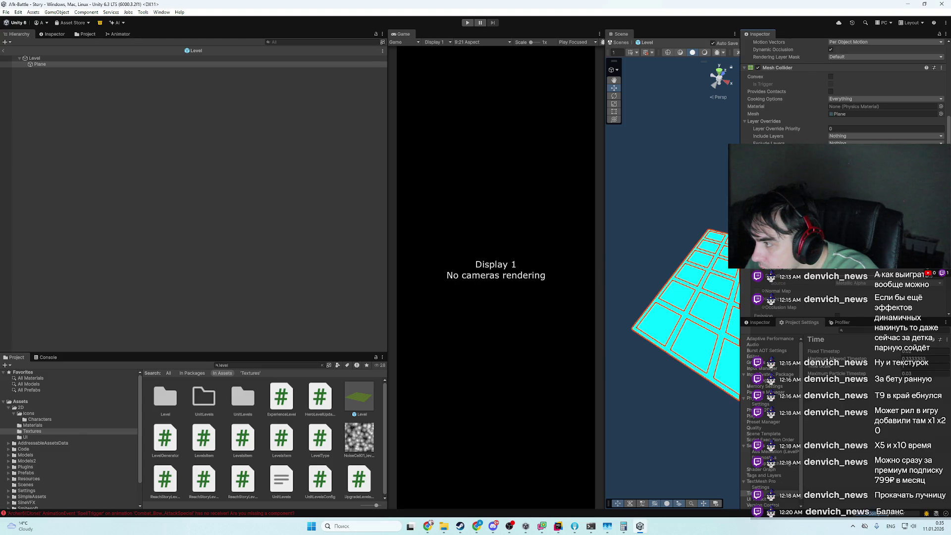
pyautogui.scroll(-2, 842, 99)
pyautogui.scroll(-1, 842, 89)
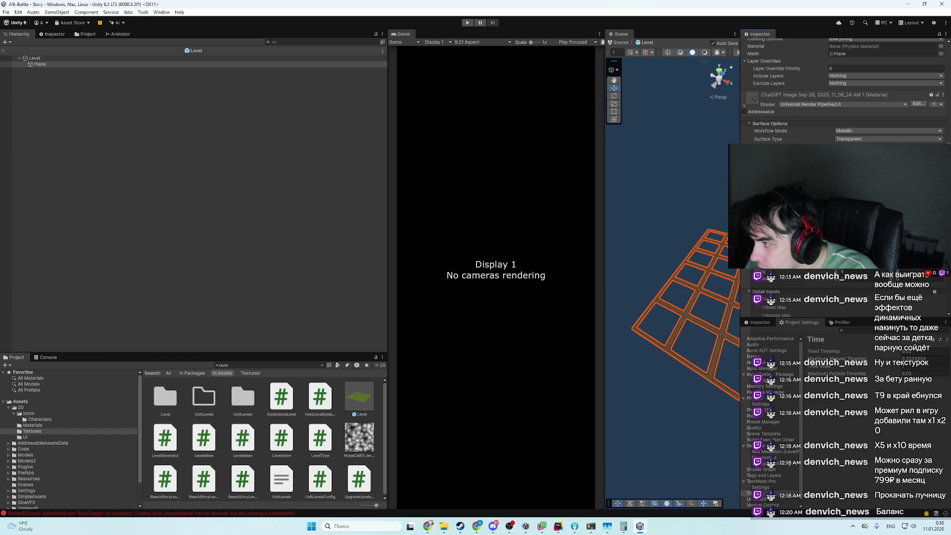
pyautogui.scroll(-2, 842, 89)
pyautogui.scroll(-1, 843, 89)
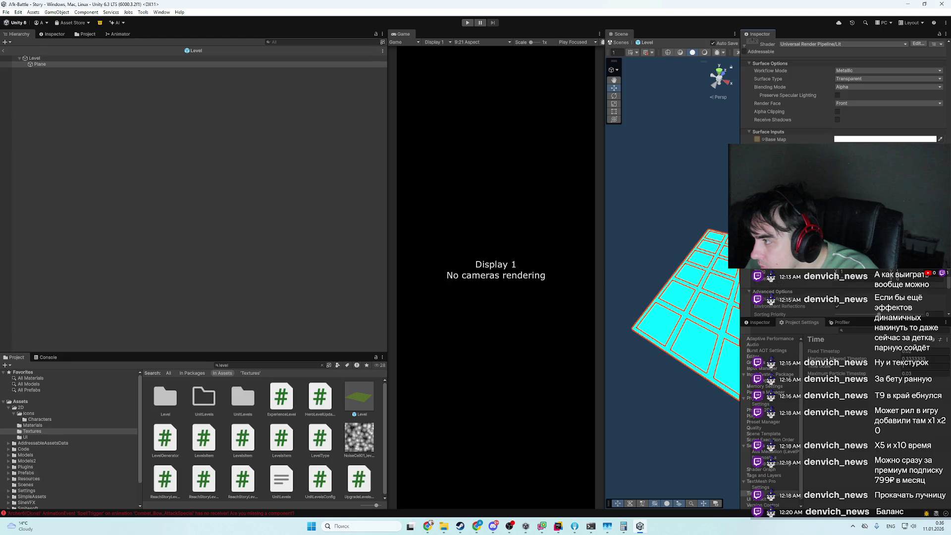
pyautogui.click(886, 139)
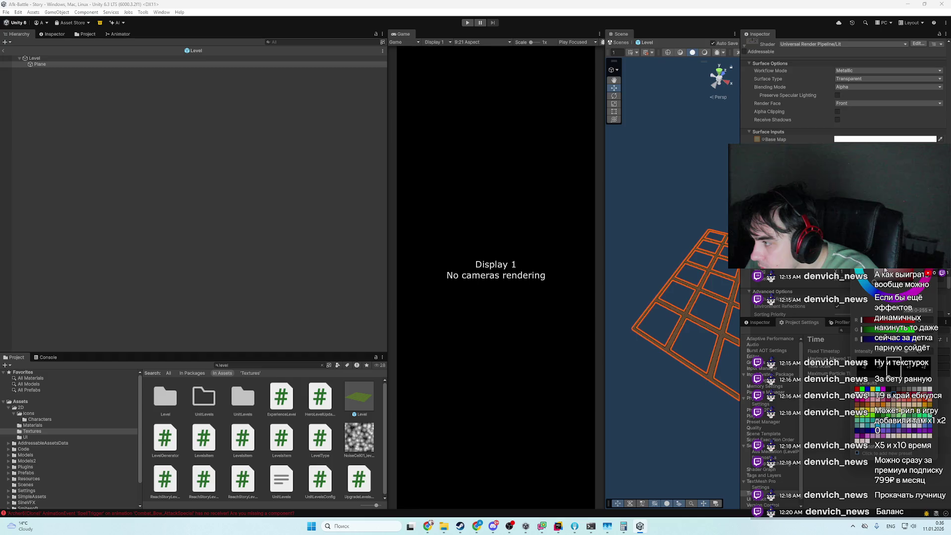
pyautogui.moveTo(886, 269); pyautogui.dragTo(753, 39)
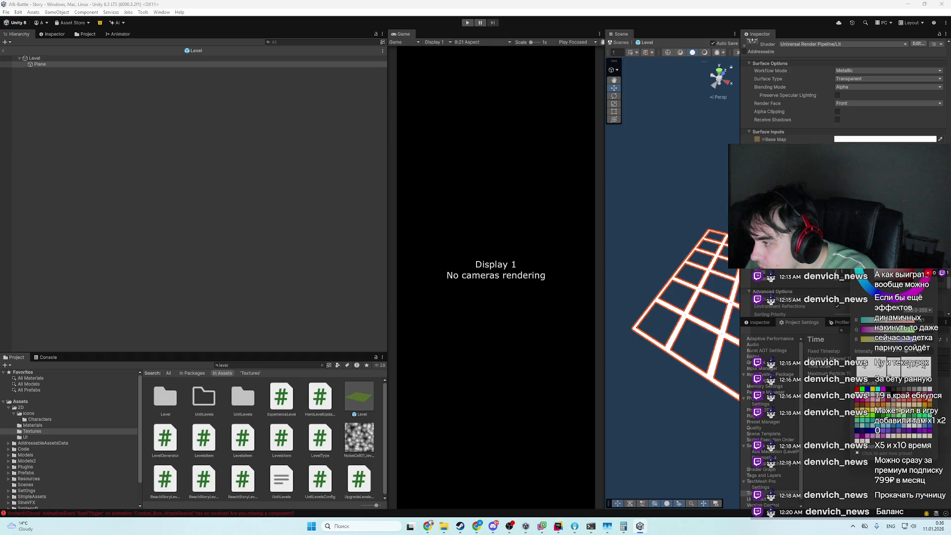
pyautogui.click(867, 368)
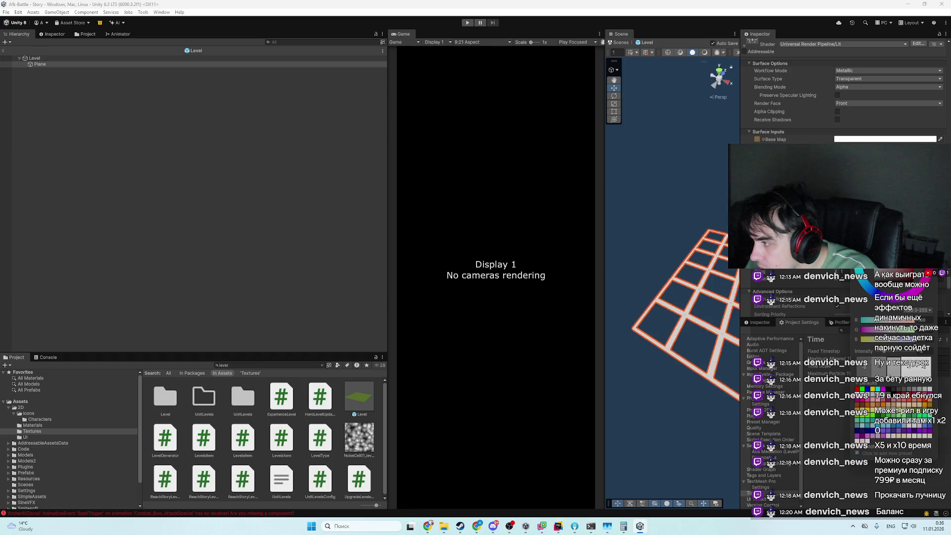
pyautogui.click(890, 367)
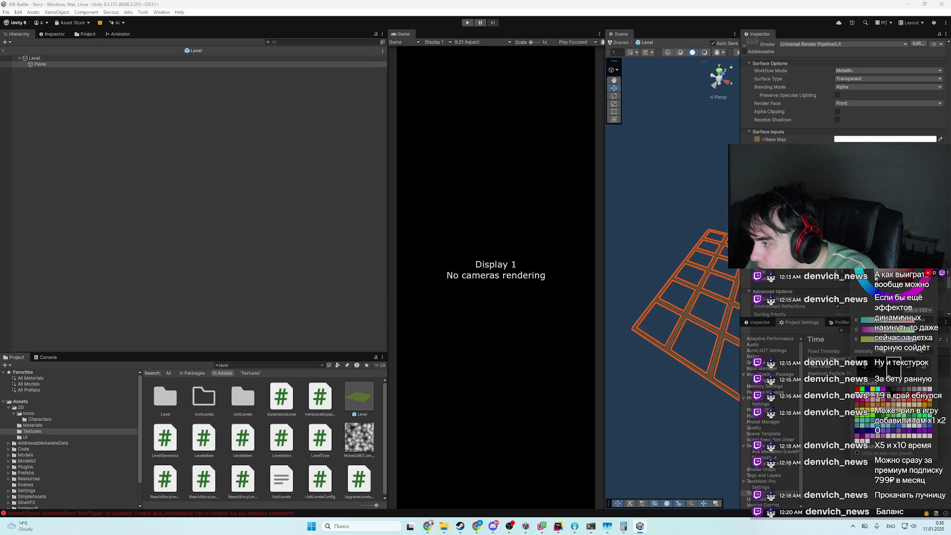
pyautogui.click(648, 399)
pyautogui.click(714, 377)
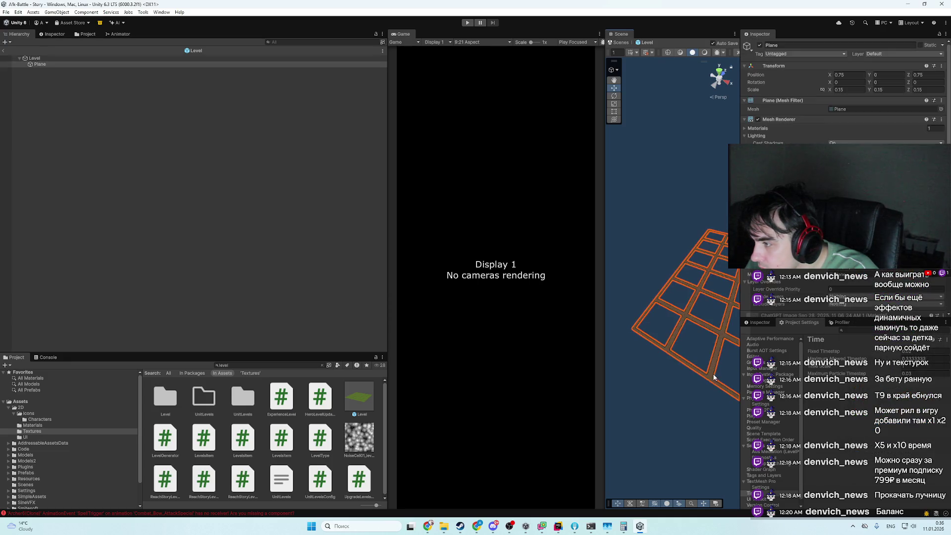
pyautogui.scroll(-10, 843, 100)
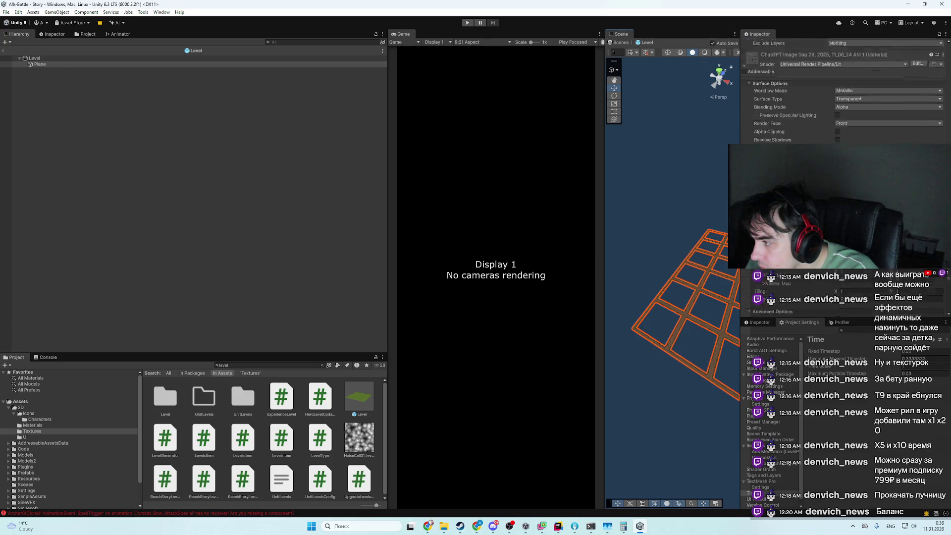
pyautogui.scroll(-1, 793, 292)
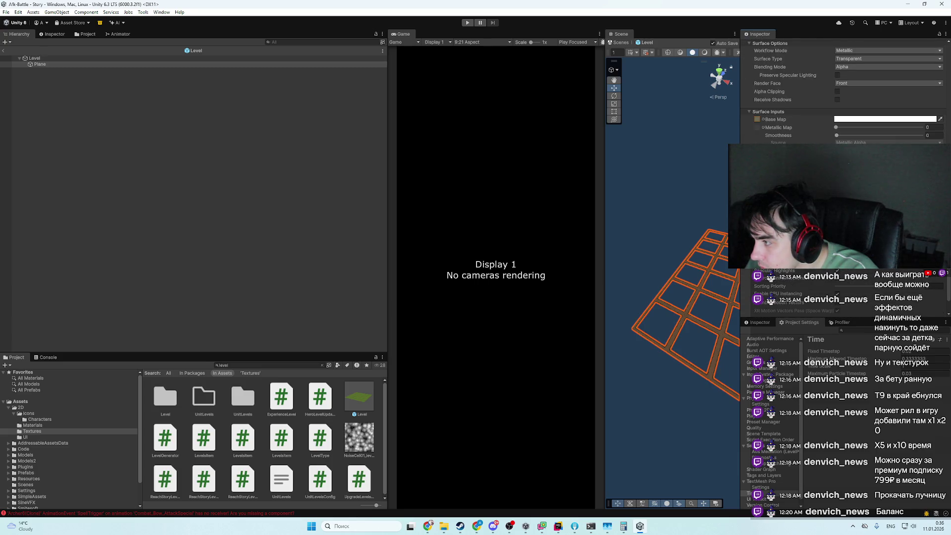
pyautogui.scroll(-2, 843, 99)
pyautogui.scroll(3, 842, 99)
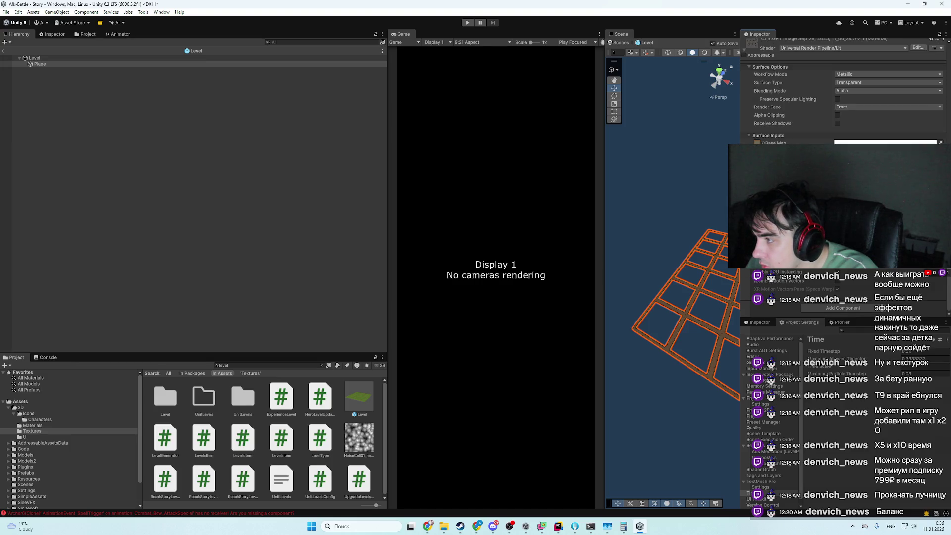
pyautogui.click(689, 432)
pyautogui.moveTo(688, 435)
pyautogui.mouseDown()
pyautogui.moveTo(540, 334)
pyautogui.moveTo(691, 314)
pyautogui.mouseUp()
pyautogui.click(694, 335)
pyautogui.click(673, 408)
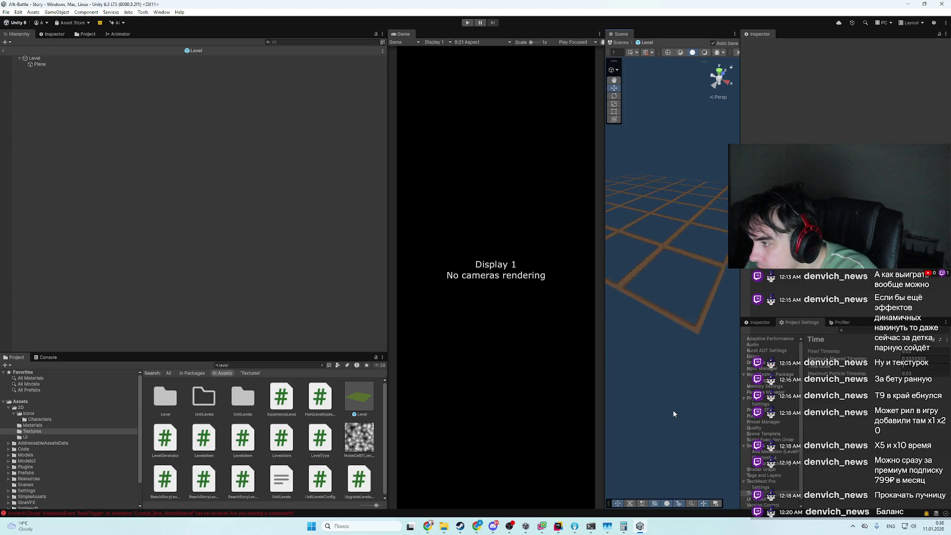
pyautogui.hotkey('alt', 'Tab')
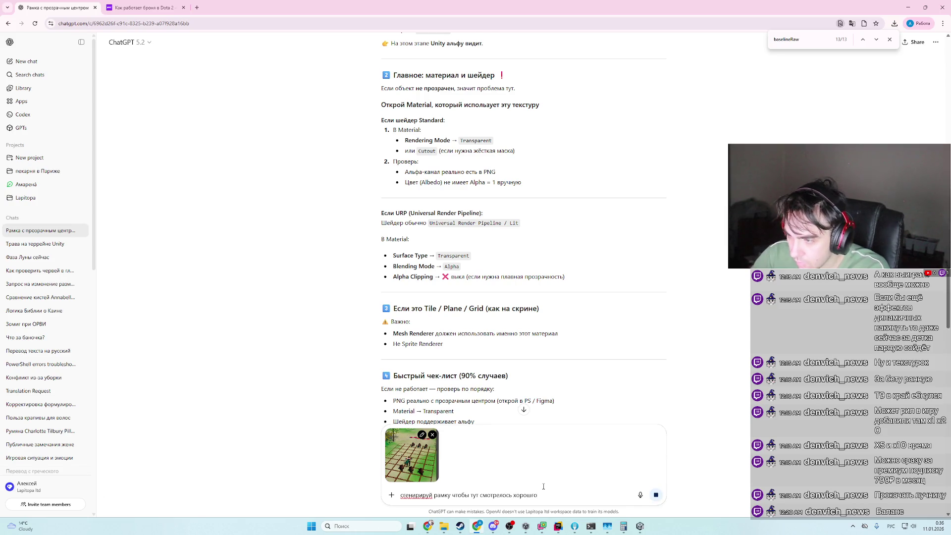
# - Send ChatGPT the tile-frame request with the game screenshot, then go back to Unity
pyautogui.press('Return')
pyautogui.hotkey('alt', 'Tab')
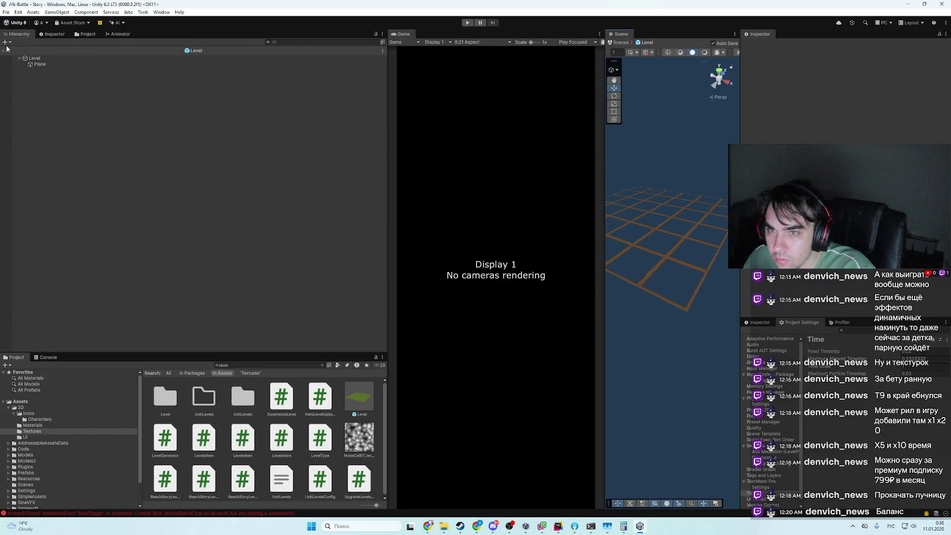
# - Leave the Level prefab for the Story scene and start the game in Play mode
pyautogui.click(4, 50)
pyautogui.click(476, 24)
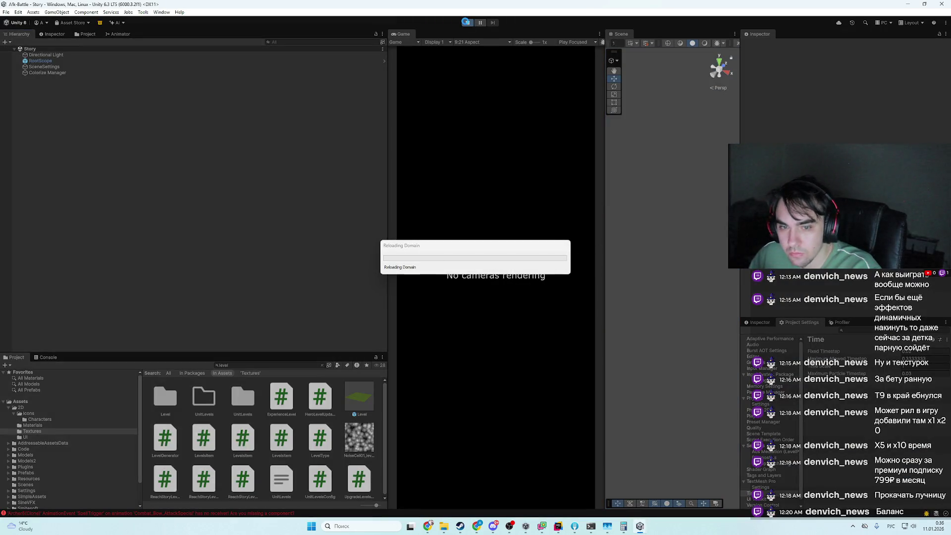
pyautogui.hotkey('alt', 'Tab')
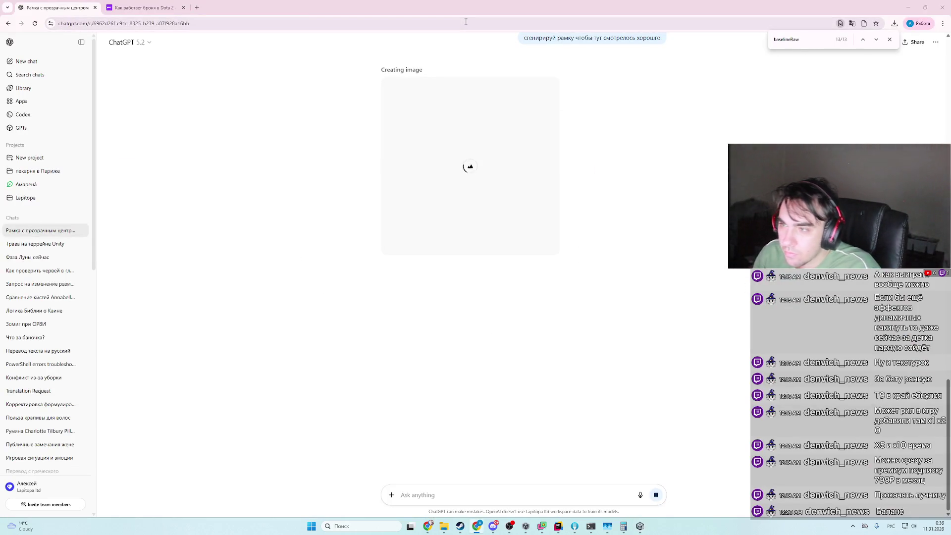
# - Enlarge the attached game screenshot in ChatGPT, close and reopen it, then return to Unity
pyautogui.scroll(3, 649, 113)
pyautogui.click(634, 133)
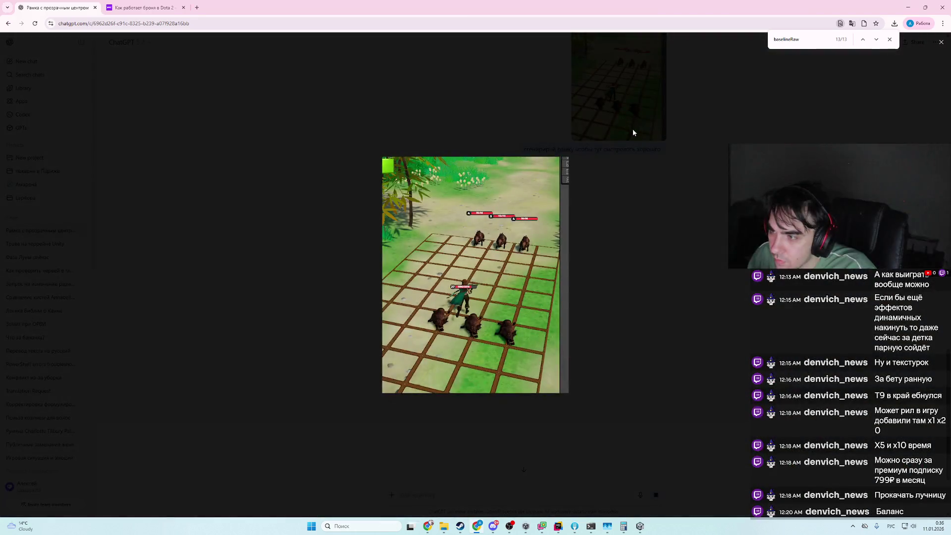
pyautogui.click(665, 251)
pyautogui.click(627, 114)
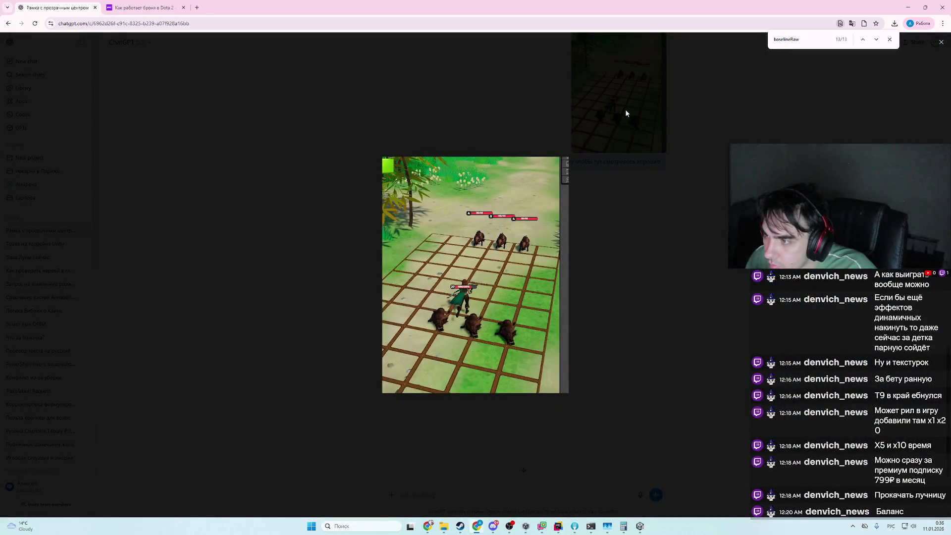
pyautogui.click(625, 113)
pyautogui.click(629, 134)
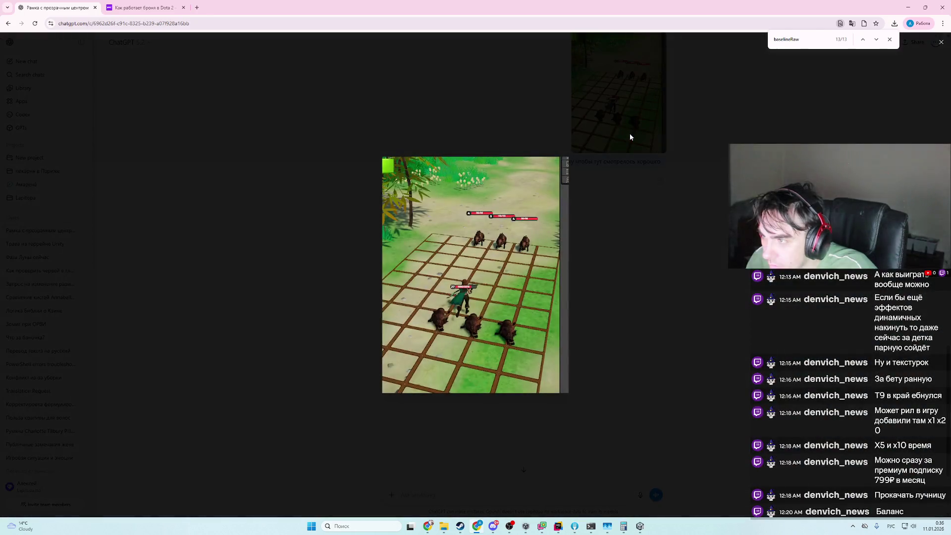
pyautogui.hotkey('alt', 'Tab')
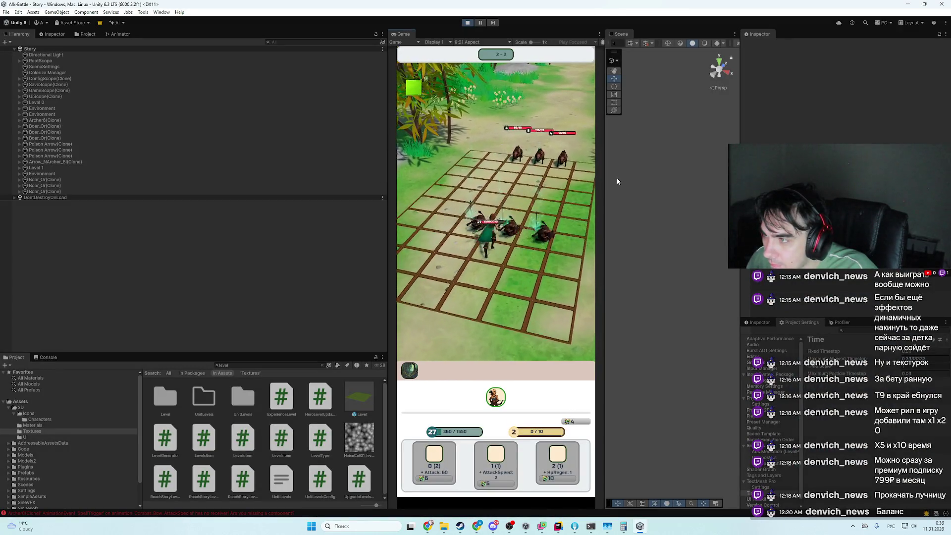
# - Watch the battle in Play mode, closing the enlarged screenshot in ChatGPT while checking generation
pyautogui.hotkey('alt', 'Tab')
pyautogui.hotkey('alt', 'Tab')
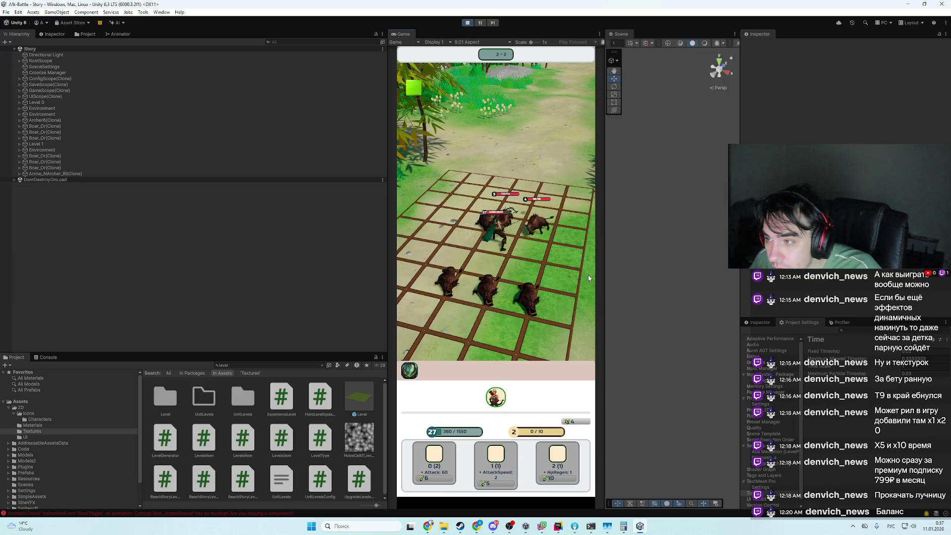
pyautogui.hotkey('alt', 'Tab')
pyautogui.click(616, 297)
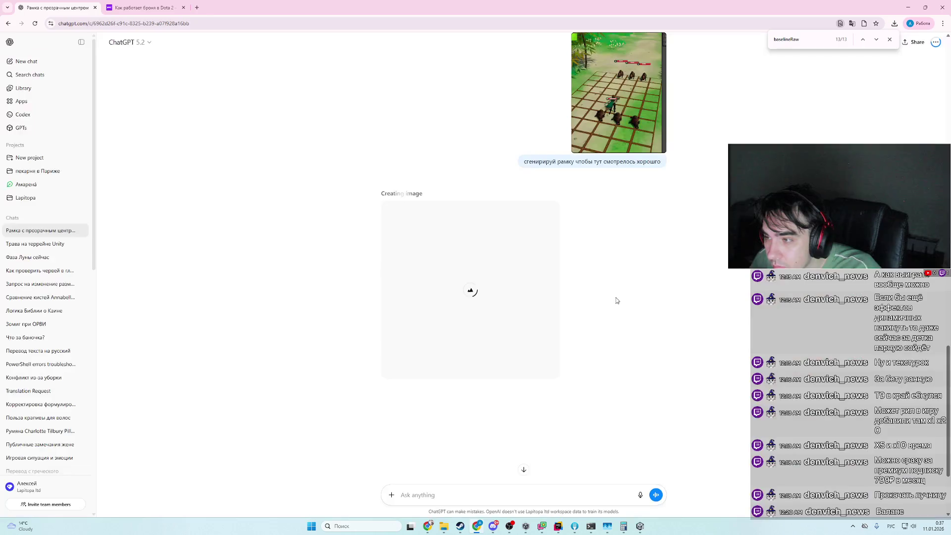
pyautogui.hotkey('alt', 'Tab')
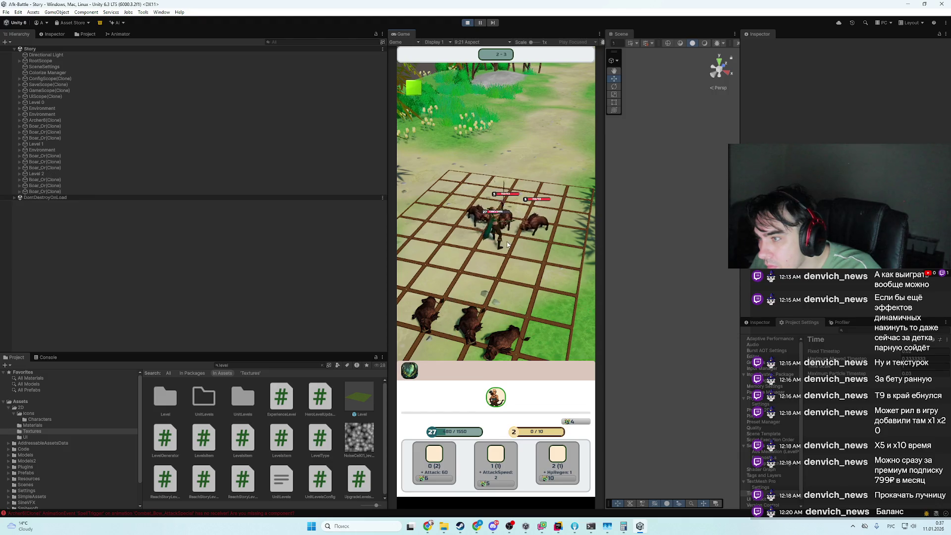
pyautogui.hotkey('alt', 'Tab')
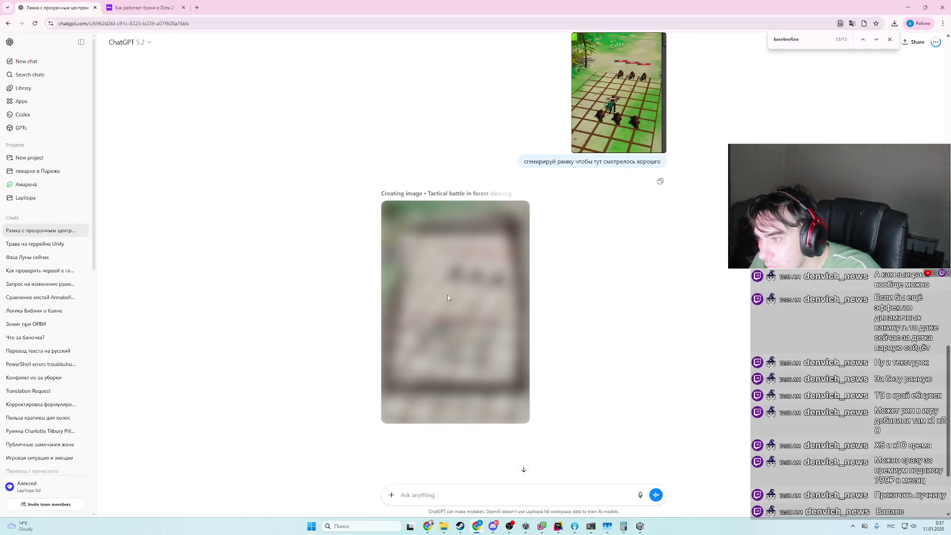
# - Alternate between the running game and ChatGPT to follow the frame image's generation
pyautogui.hotkey('alt', 'Tab')
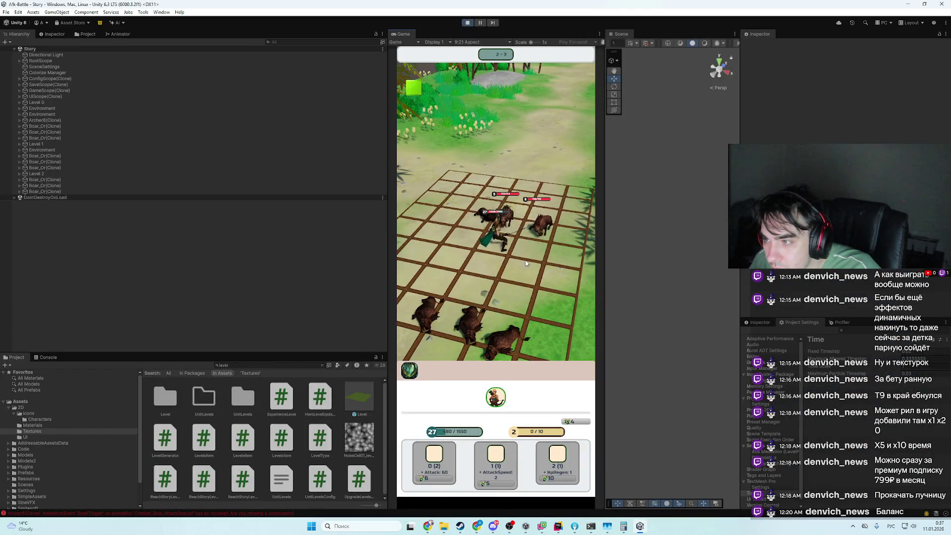
pyautogui.hotkey('alt', 'Tab')
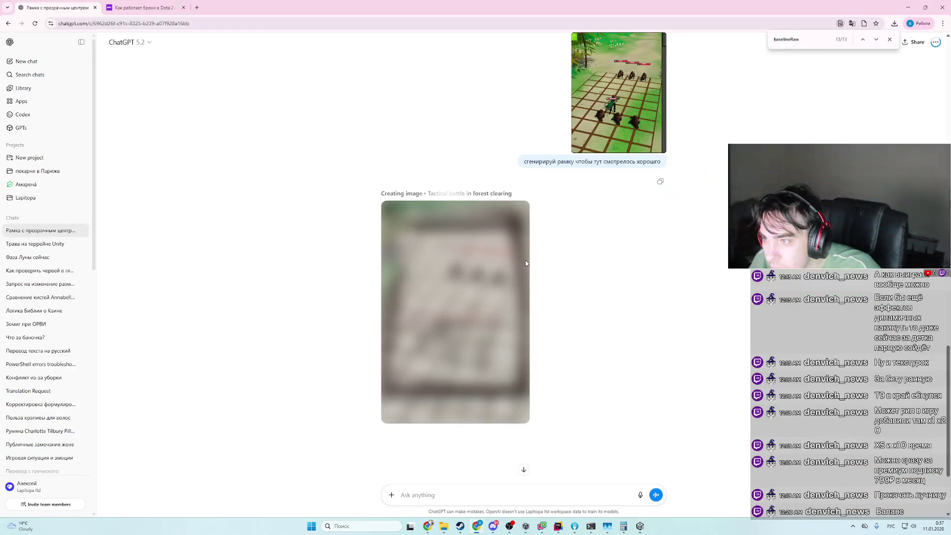
pyautogui.hotkey('alt', 'Tab')
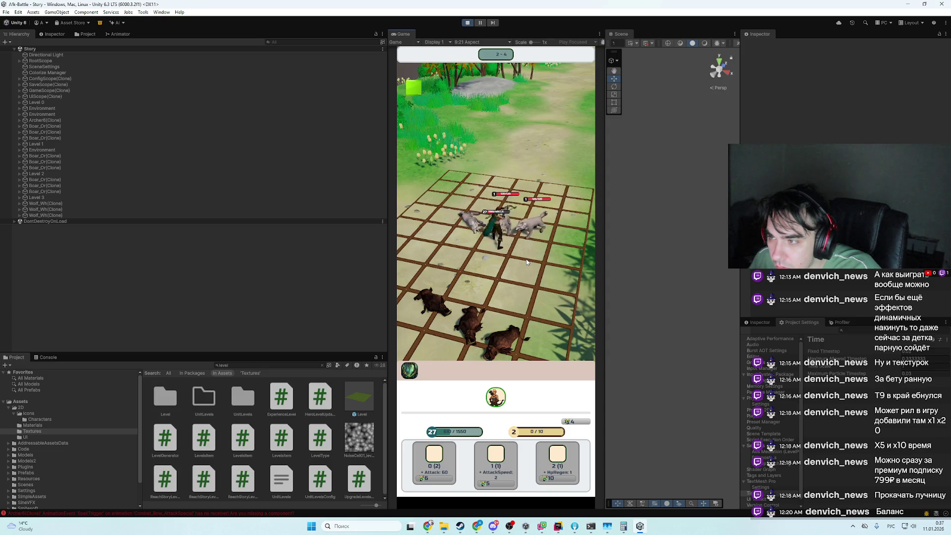
pyautogui.hotkey('alt', 'Tab')
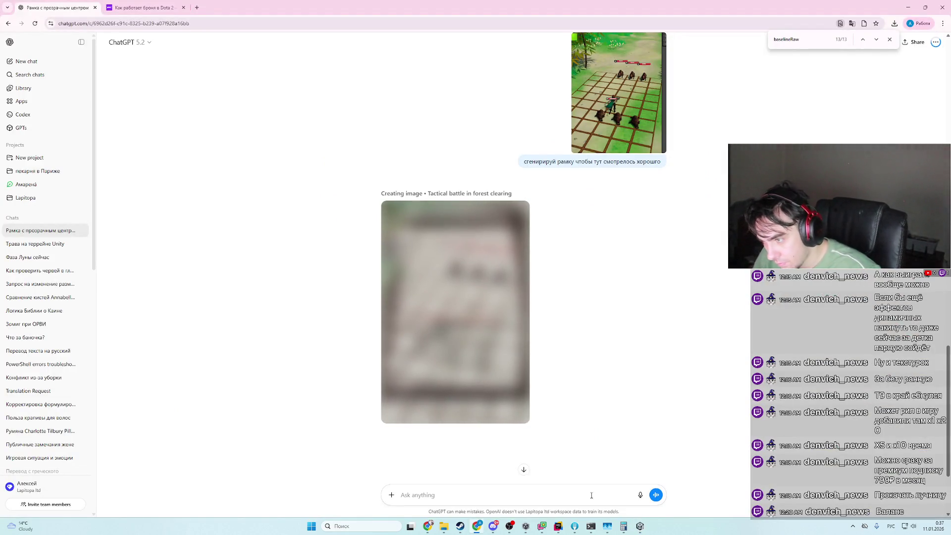
pyautogui.hotkey('alt', 'Tab')
pyautogui.hotkey('alt', 'Tab')
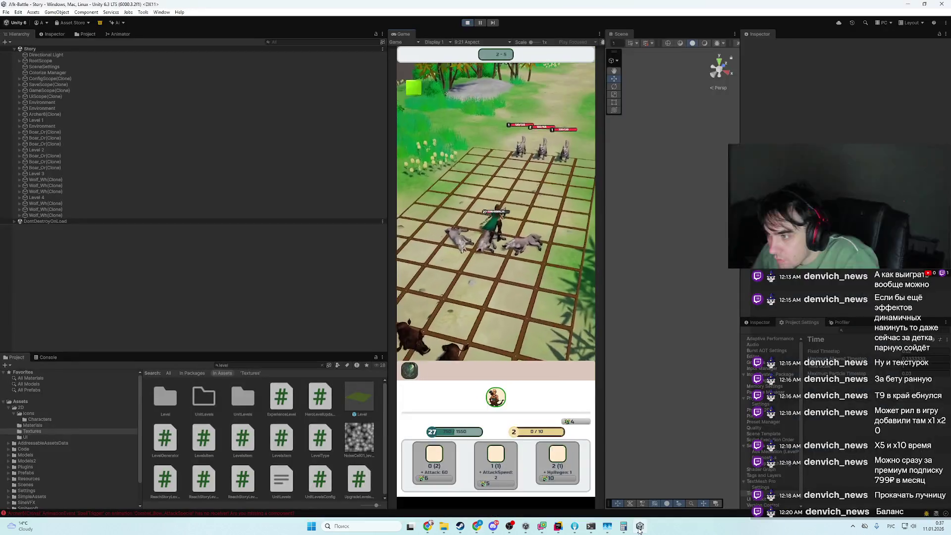
pyautogui.click(639, 529)
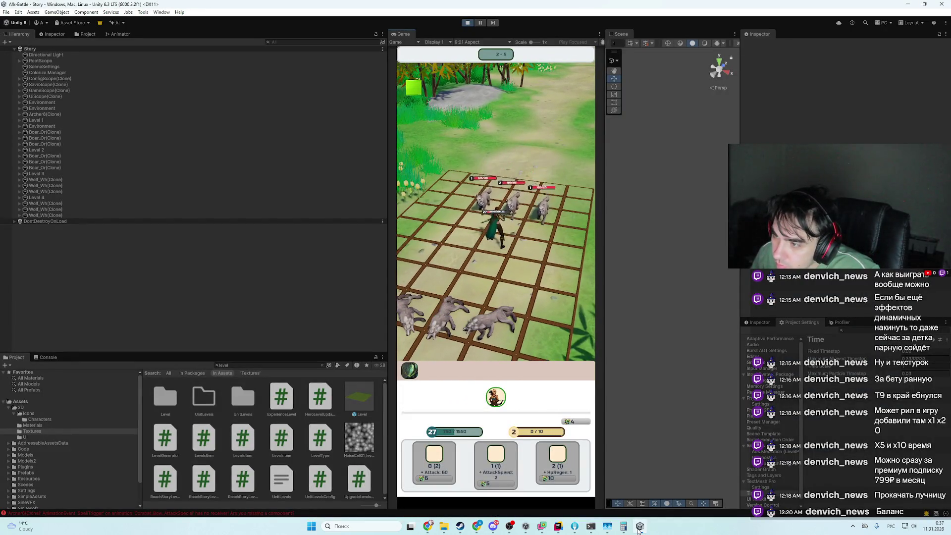
pyautogui.click(640, 529)
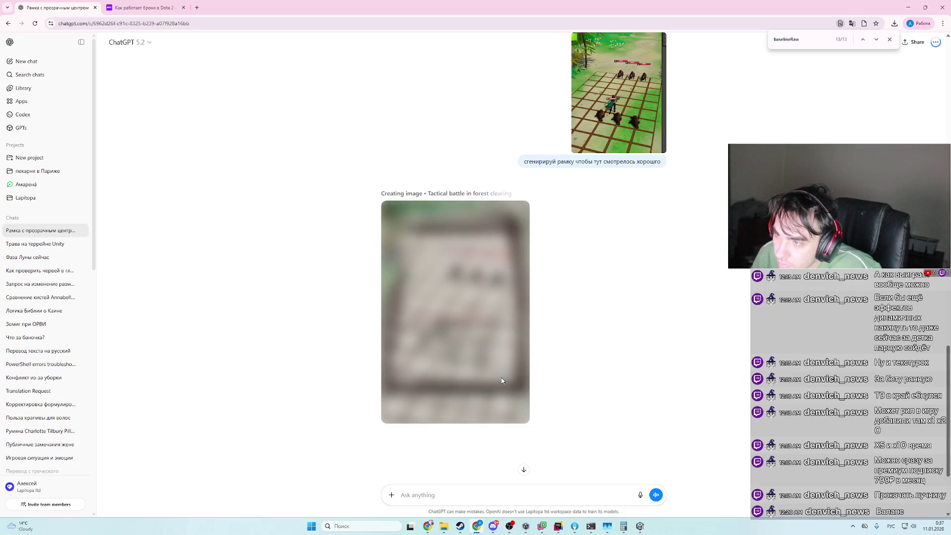
pyautogui.click(559, 527)
pyautogui.click(559, 527)
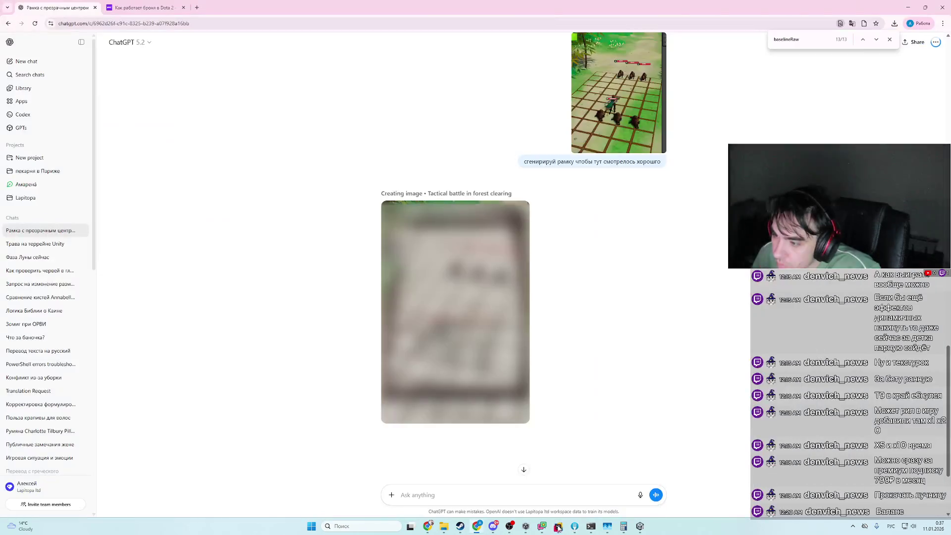
pyautogui.click(638, 527)
pyautogui.click(638, 527)
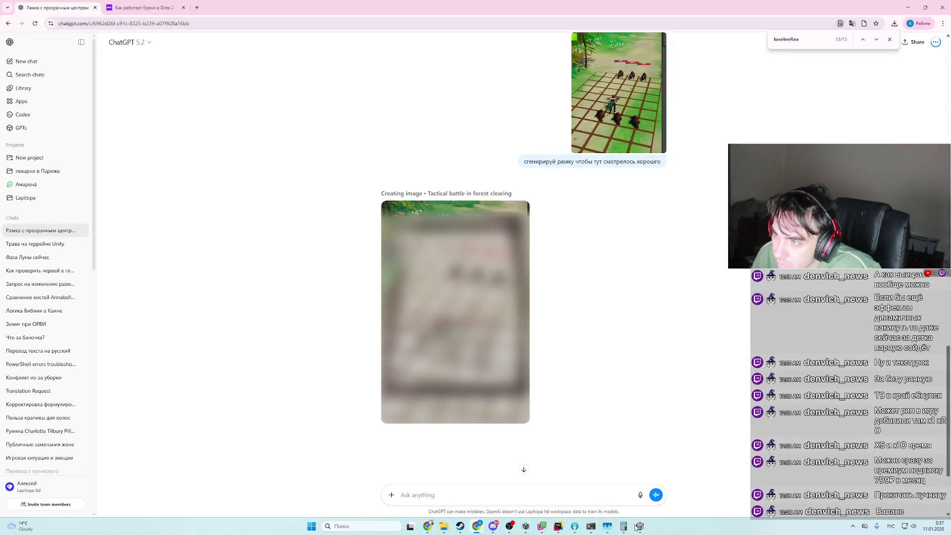
# - Open the Assets/2D/Textures folder window, glance at Unity, then return to the ChatGPT chat
pyautogui.moveTo(446, 530)
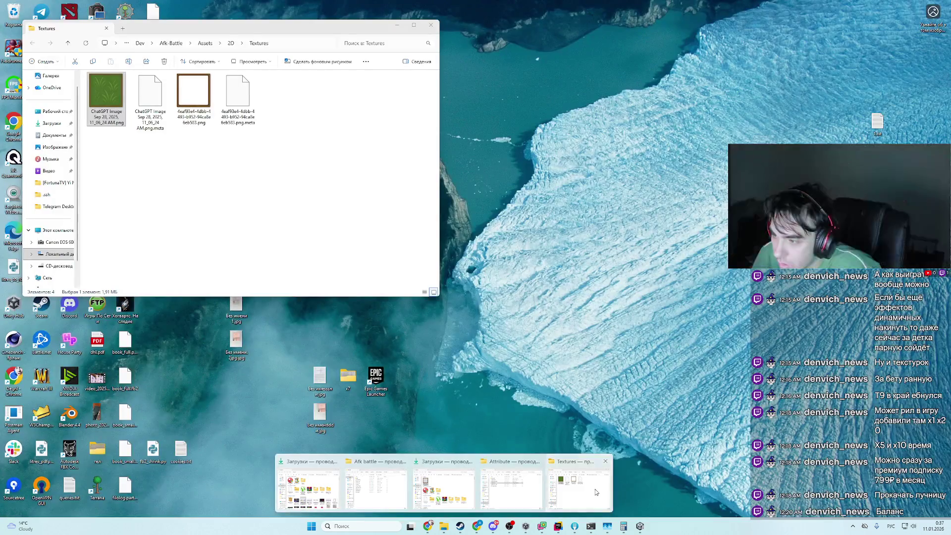
pyautogui.click(588, 474)
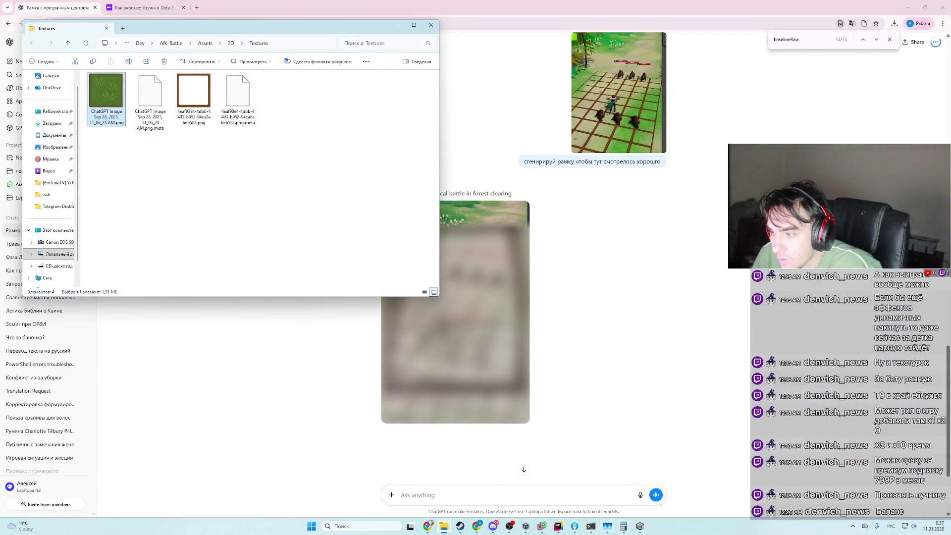
pyautogui.click(640, 529)
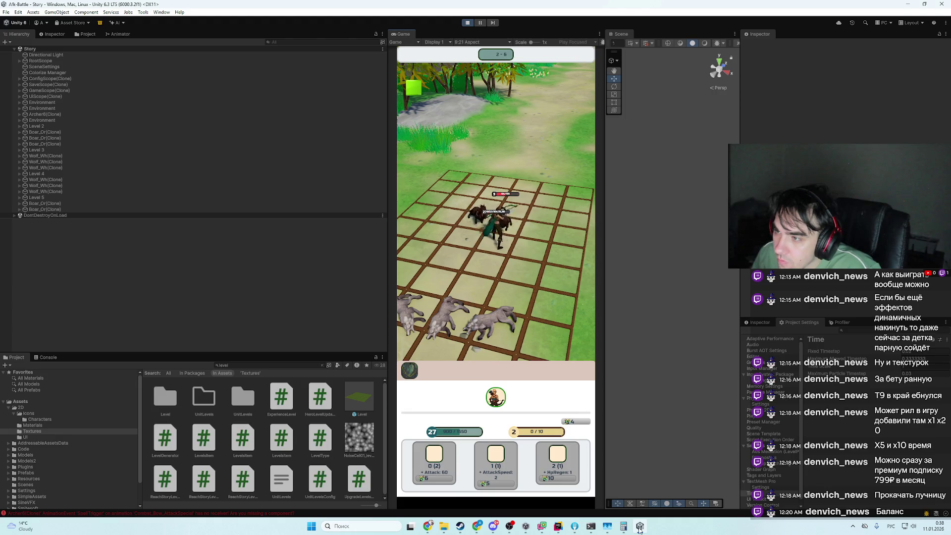
pyautogui.click(639, 529)
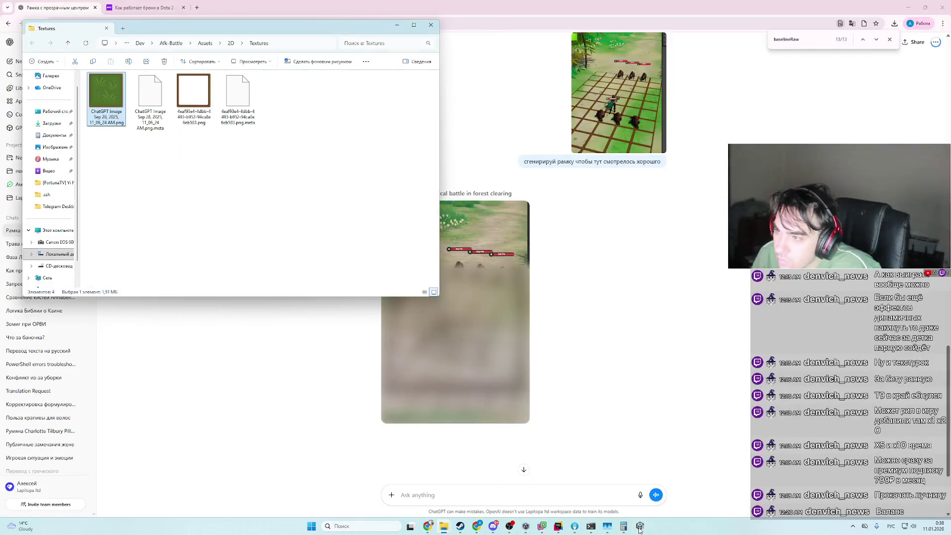
pyautogui.click(610, 302)
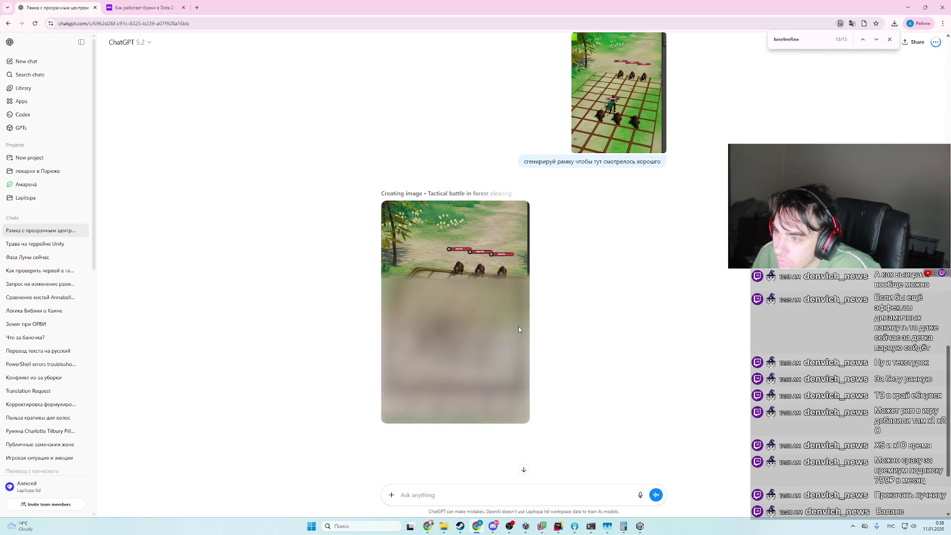
# - View the finished wooden-framed battle-grid image full size, then switch back to Unity
pyautogui.click(640, 528)
pyautogui.click(637, 532)
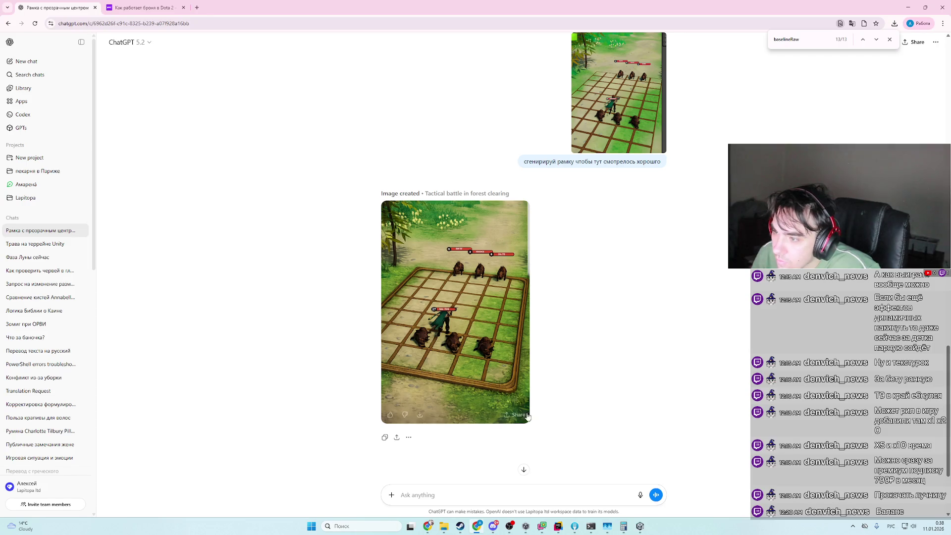
pyautogui.click(505, 385)
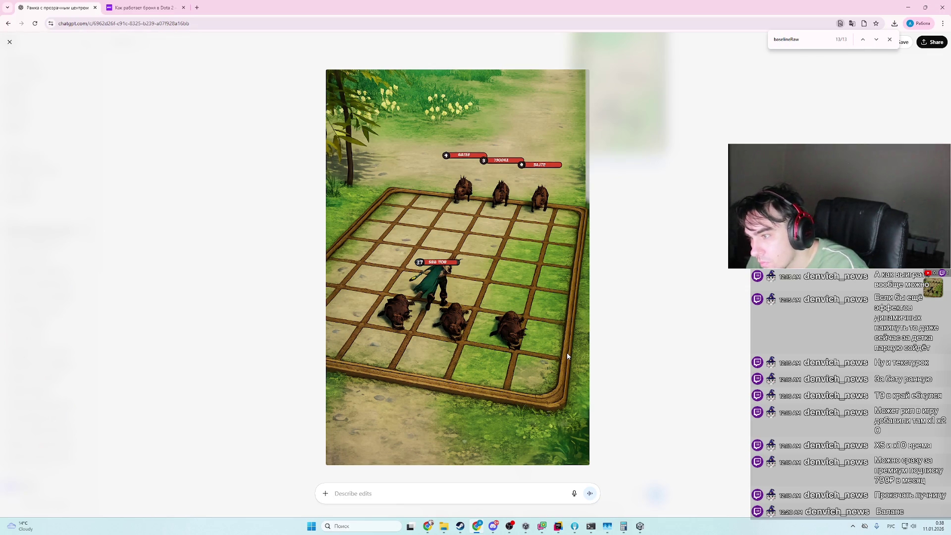
pyautogui.press('Escape')
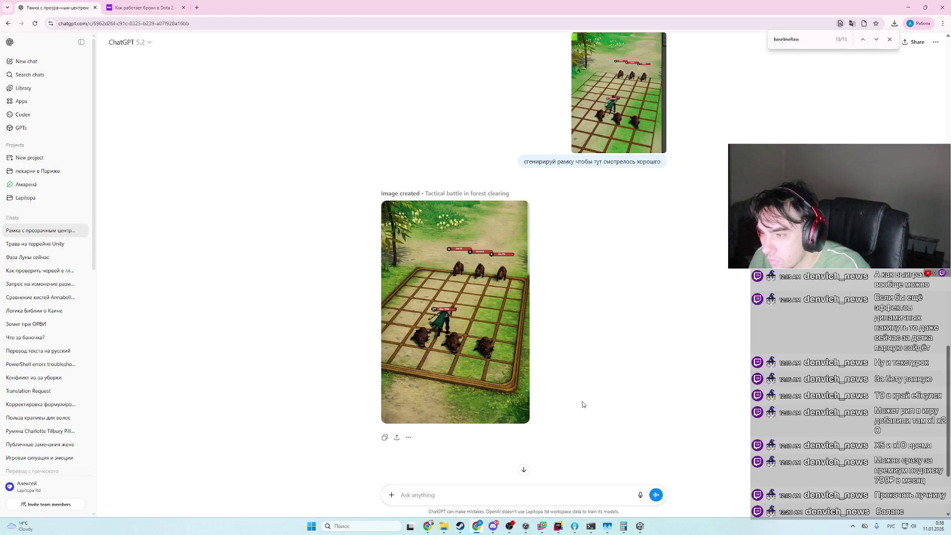
pyautogui.hotkey('alt', 'Tab')
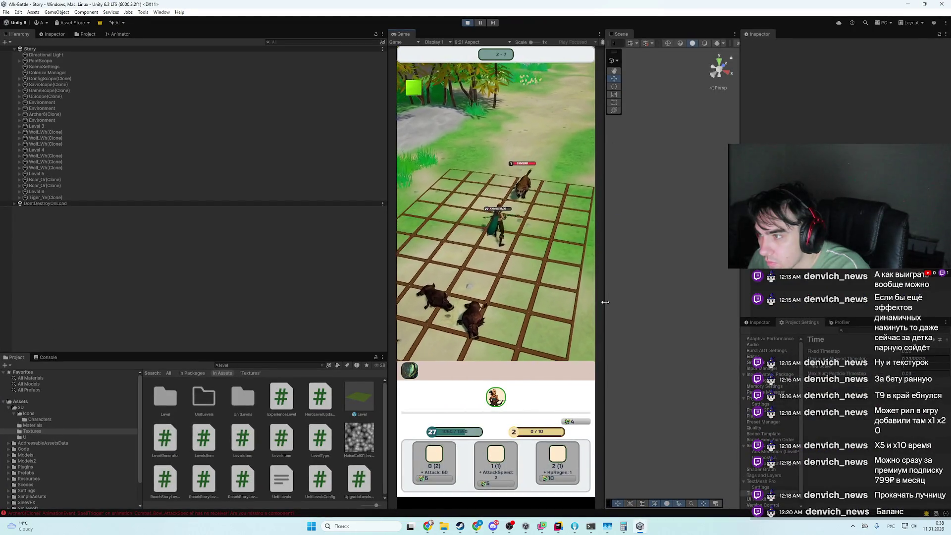
# - Open the Level prefab and duplicate its Plane object
pyautogui.click(350, 396)
pyautogui.doubleClick(349, 396)
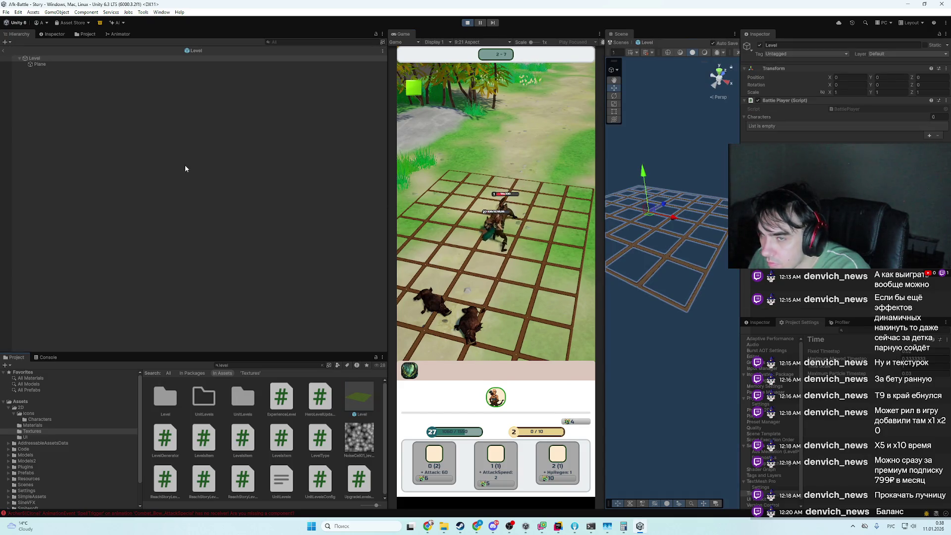
pyautogui.click(49, 63)
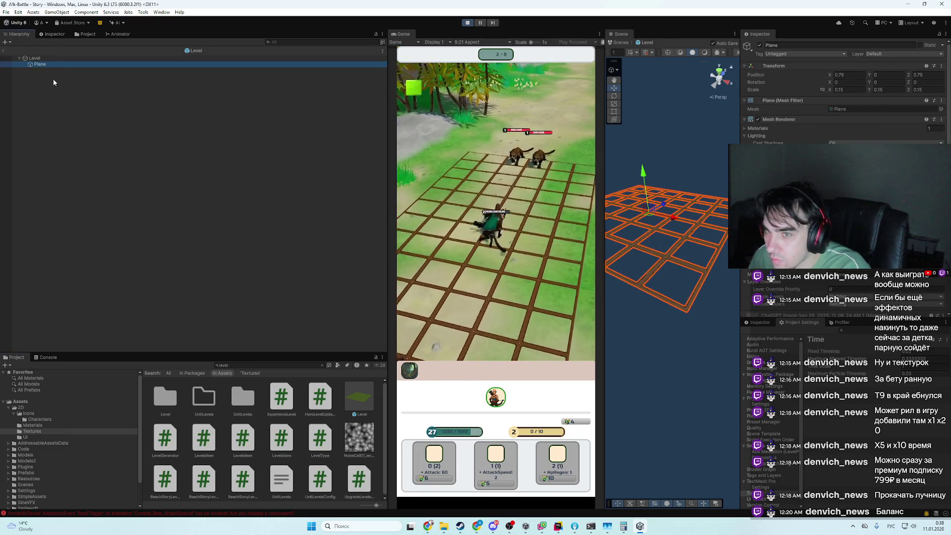
pyautogui.hotkey('ctrl', 'd')
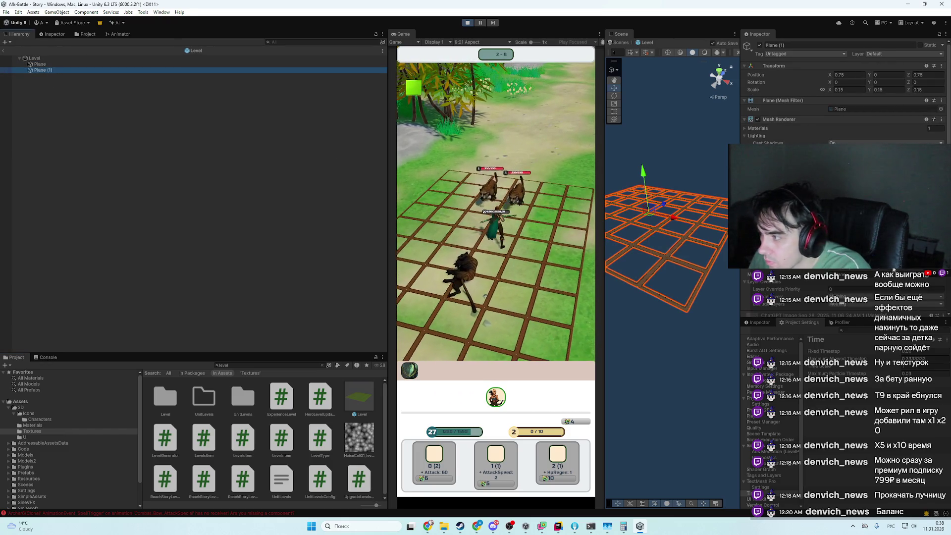
pyautogui.scroll(-6, 842, 99)
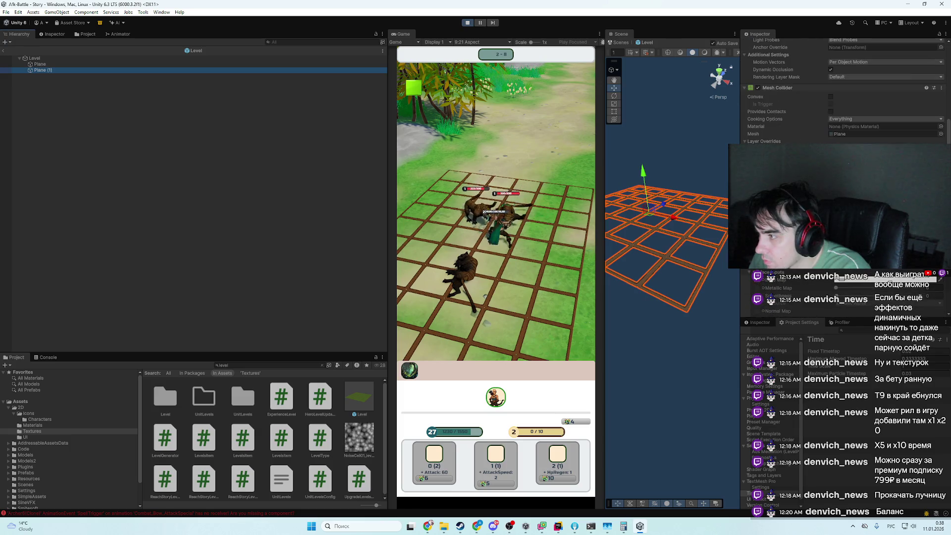
pyautogui.scroll(-3, 842, 90)
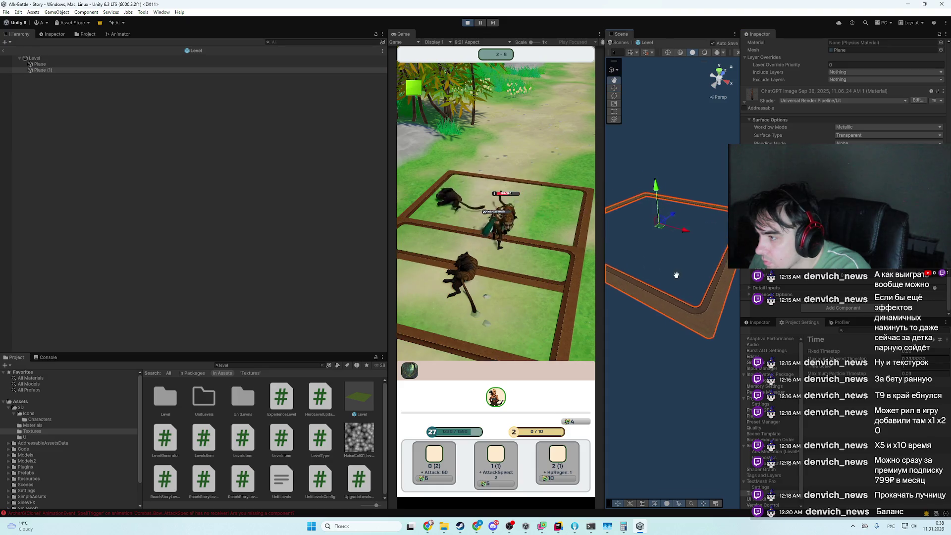
# - Select the Plane (1) copy and open its material's options menu
pyautogui.click(134, 63)
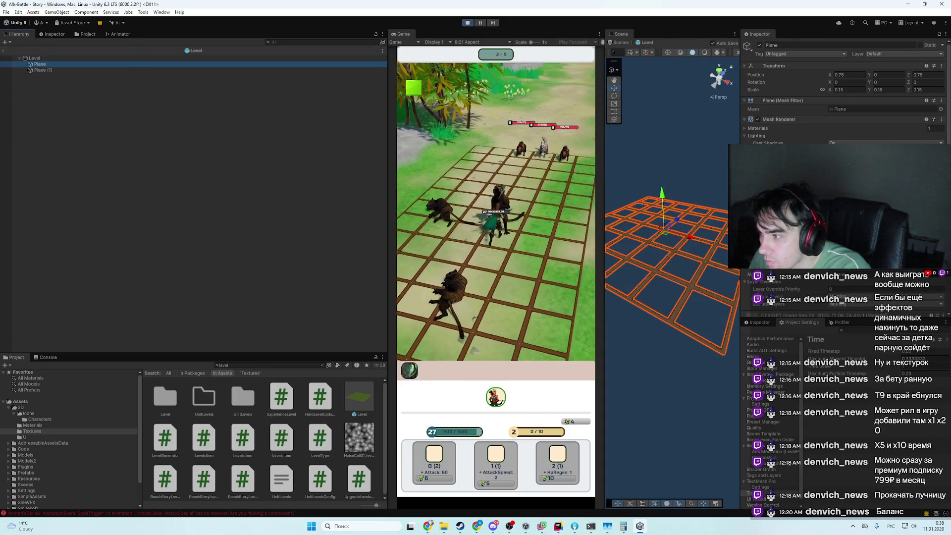
pyautogui.click(73, 70)
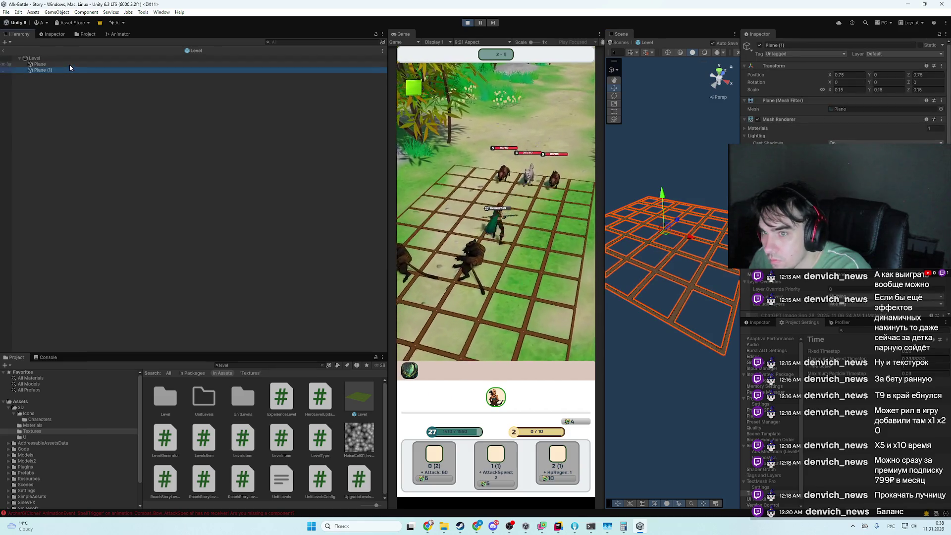
pyautogui.scroll(-10, 842, 198)
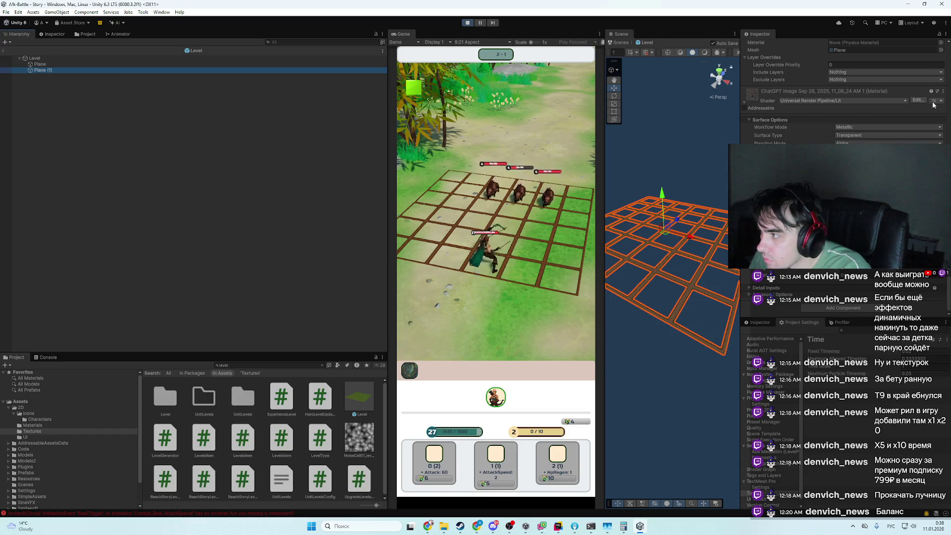
pyautogui.click(943, 91)
# - Duplicate the ChatGPT Image material in the Materials folder and locate its texture
pyautogui.click(887, 126)
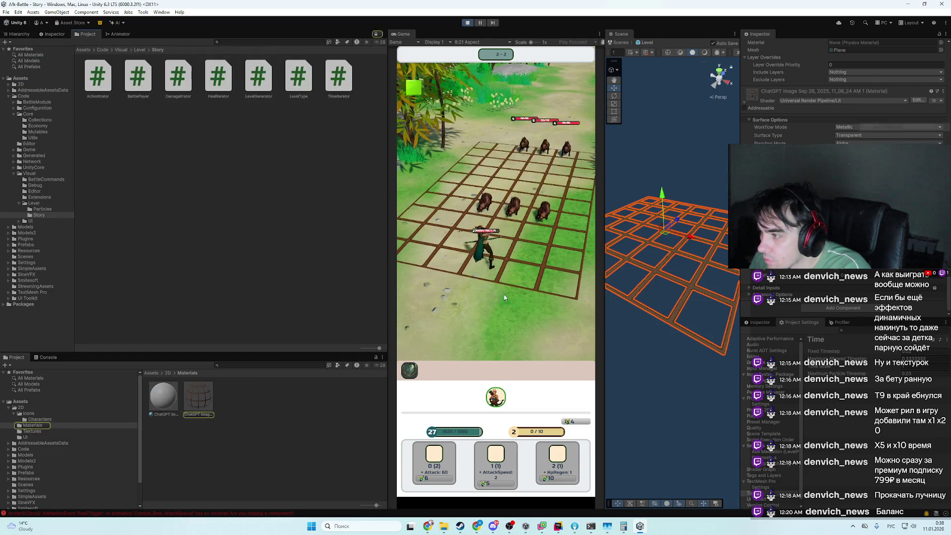
pyautogui.click(209, 398)
pyautogui.hotkey('ctrl', 'd')
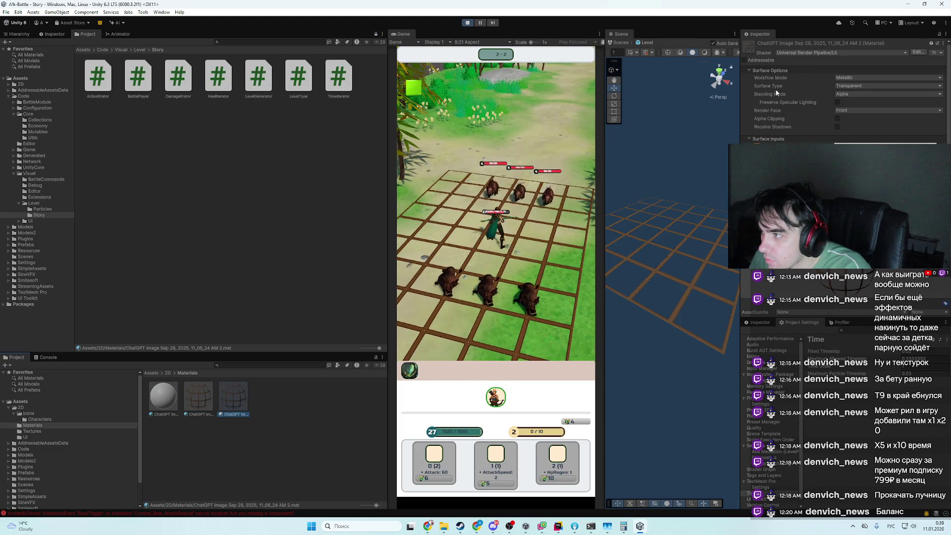
pyautogui.click(754, 148)
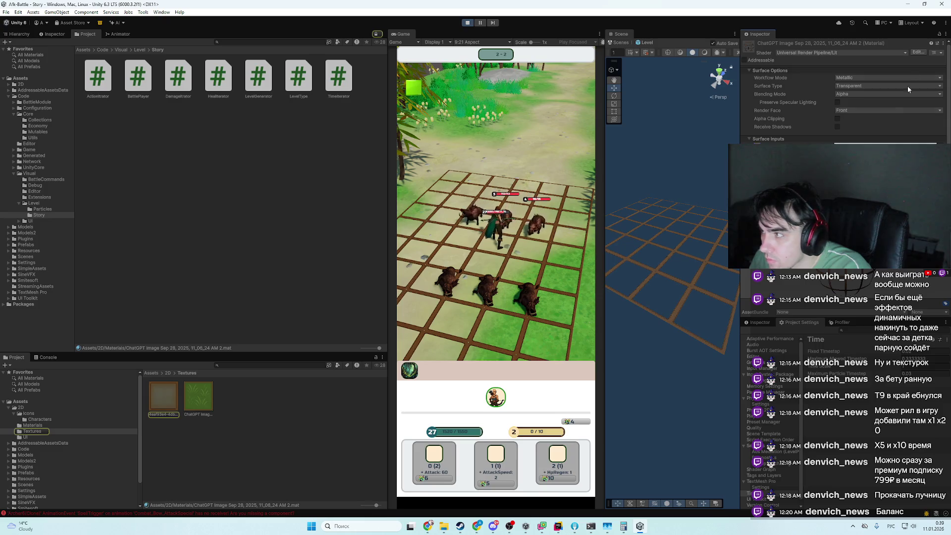
pyautogui.click(938, 53)
pyautogui.click(917, 79)
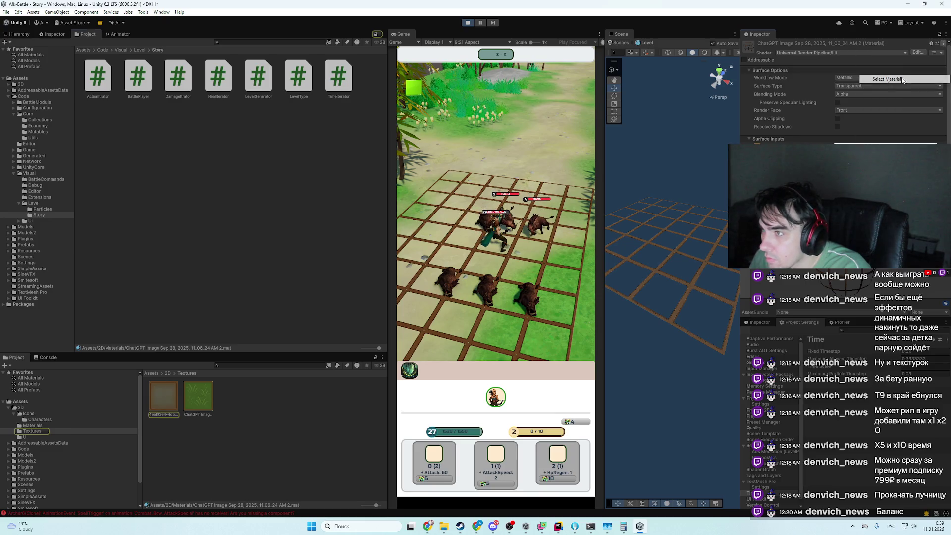
# - Stop the game, search the Project for 'level', and open the Level prefab's Plane (1)
pyautogui.click(467, 22)
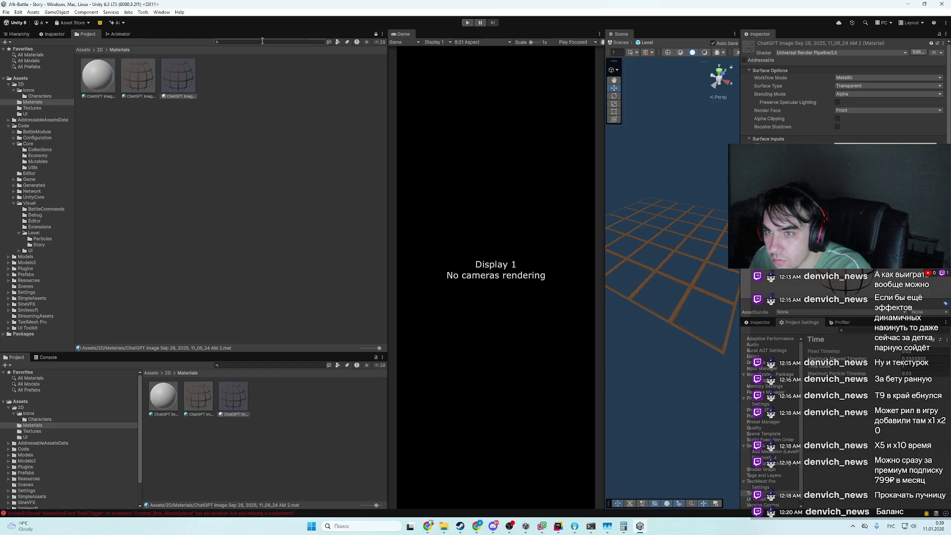
pyautogui.write('думуд')
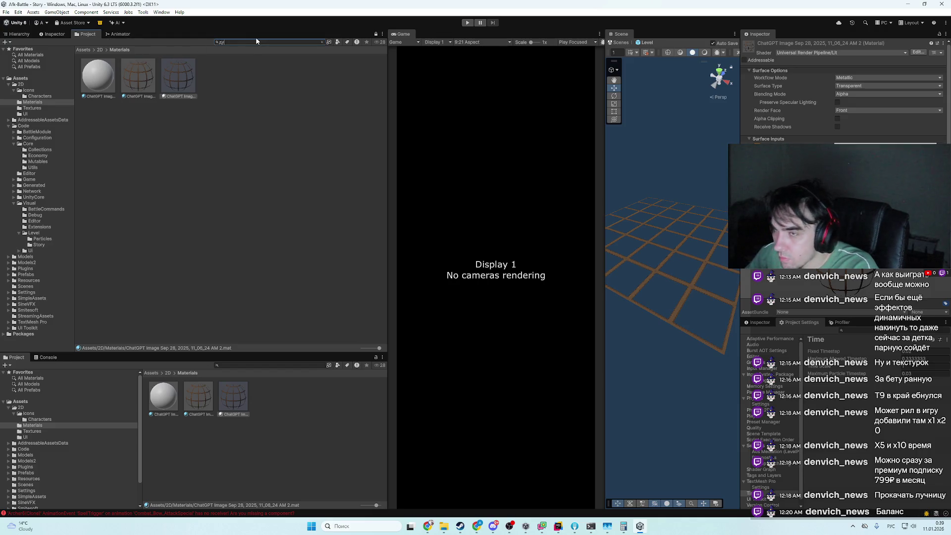
pyautogui.hotkey('alt', 'shift')
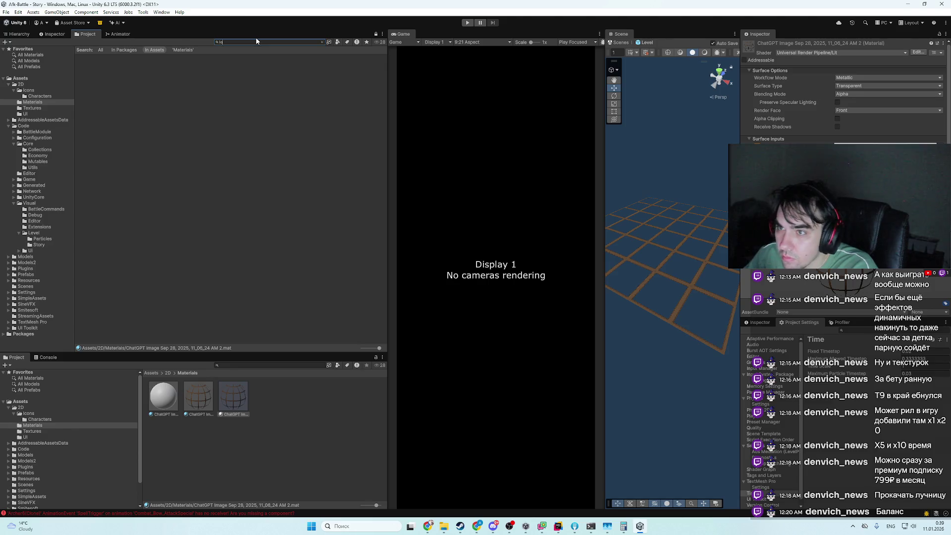
pyautogui.write('level')
pyautogui.click(325, 75)
pyautogui.doubleClick(323, 76)
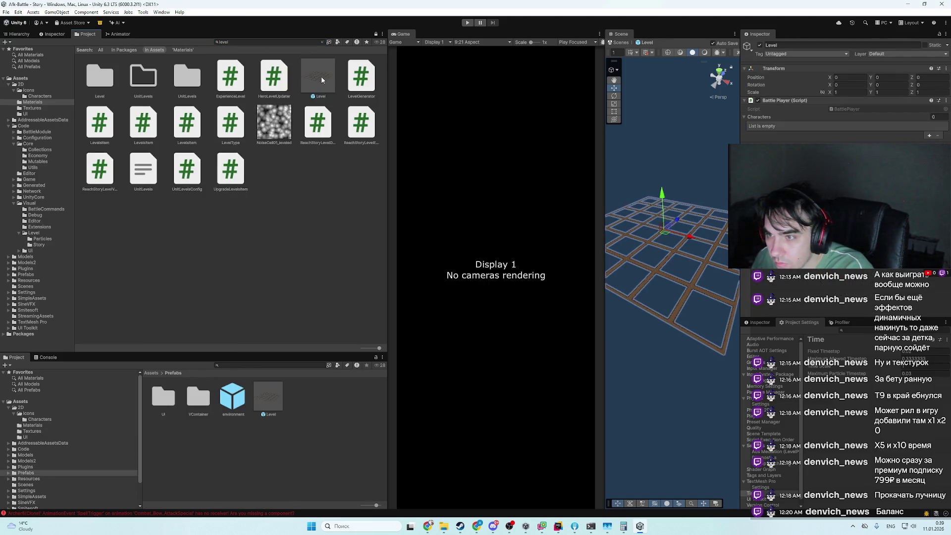
pyautogui.click(648, 317)
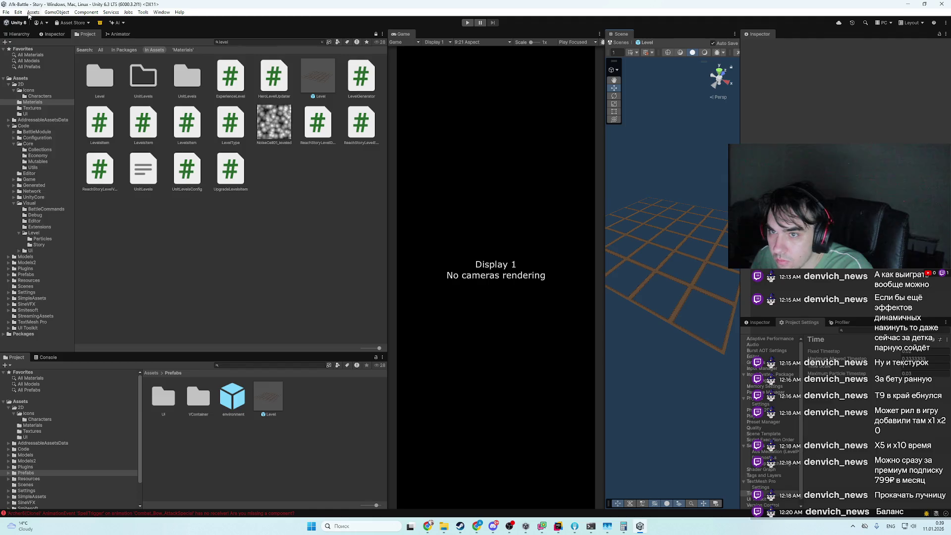
pyautogui.click(31, 34)
pyautogui.click(686, 331)
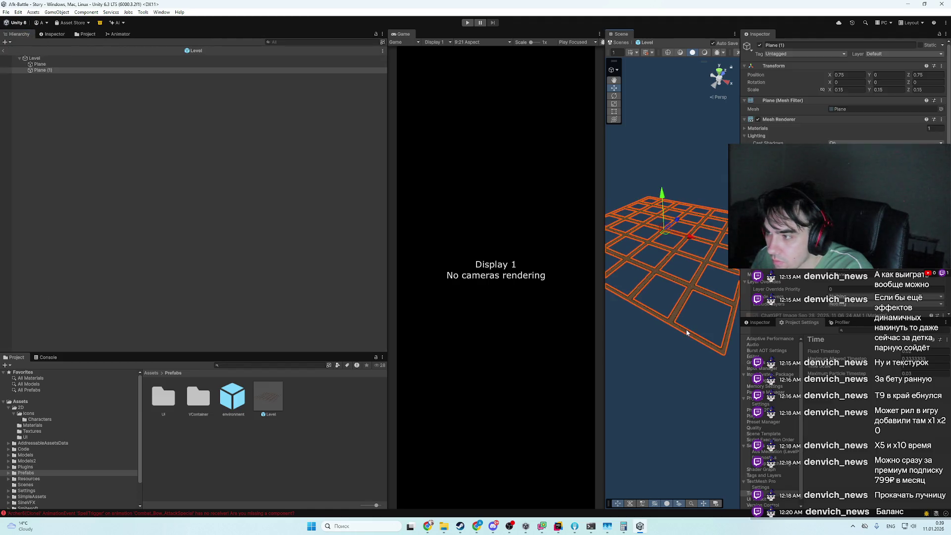
# - Apply the third generated brown material to the grid plane Plane (1)
pyautogui.scroll(-5, 843, 95)
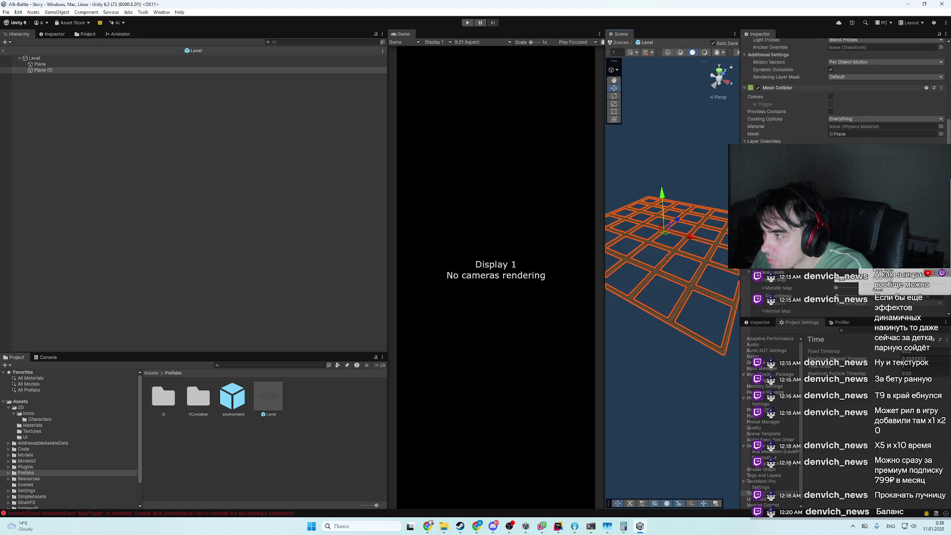
pyautogui.click(85, 34)
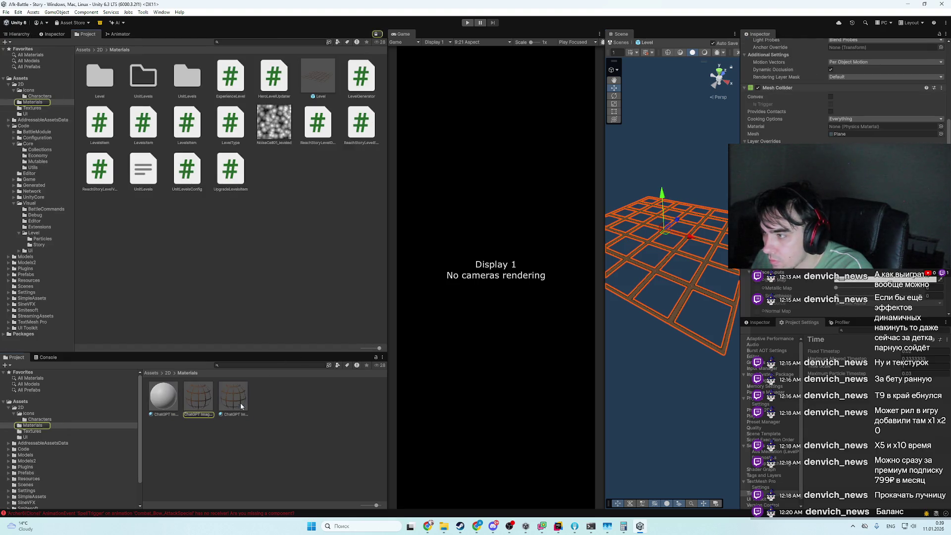
pyautogui.moveTo(241, 407); pyautogui.dragTo(675, 325)
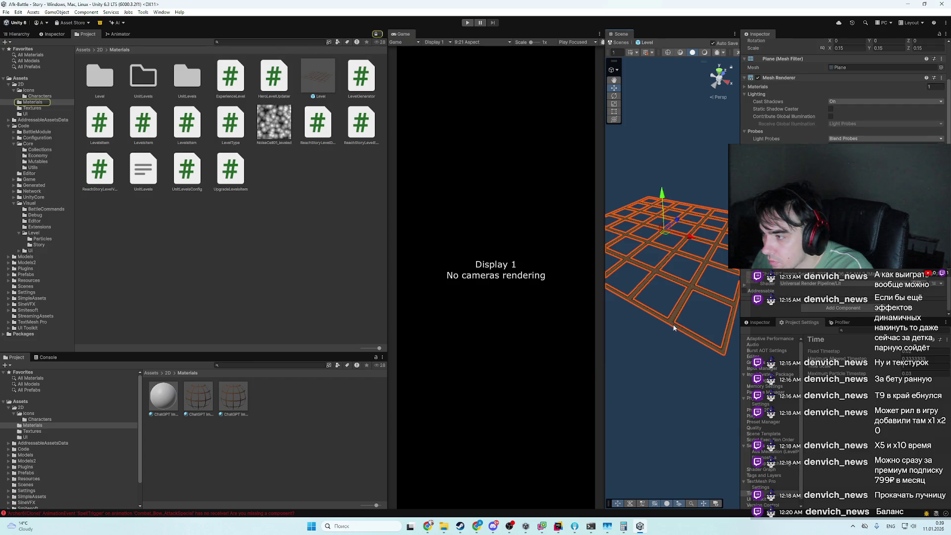
pyautogui.click(246, 394)
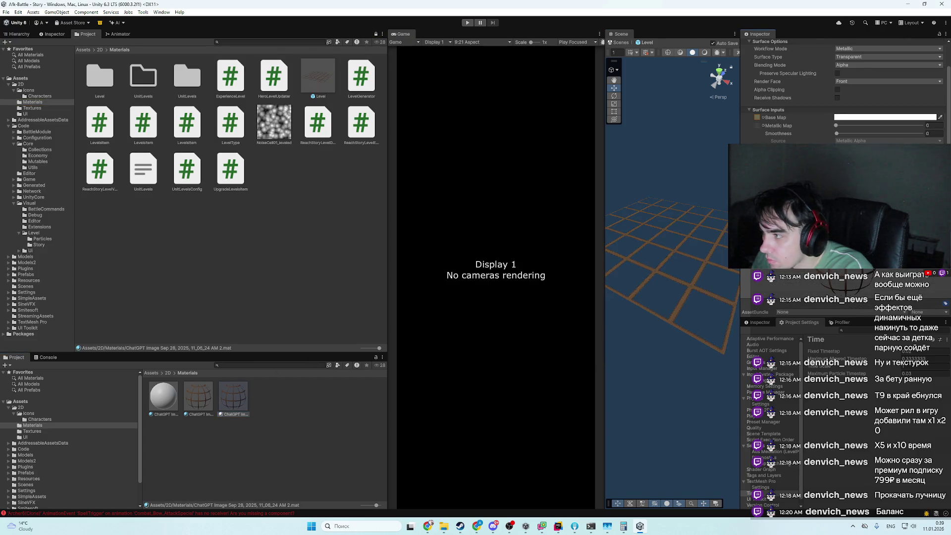
pyautogui.moveTo(233, 396)
pyautogui.mouseDown()
pyautogui.moveTo(718, 322)
pyautogui.moveTo(683, 318)
pyautogui.moveTo(690, 334)
pyautogui.mouseUp()
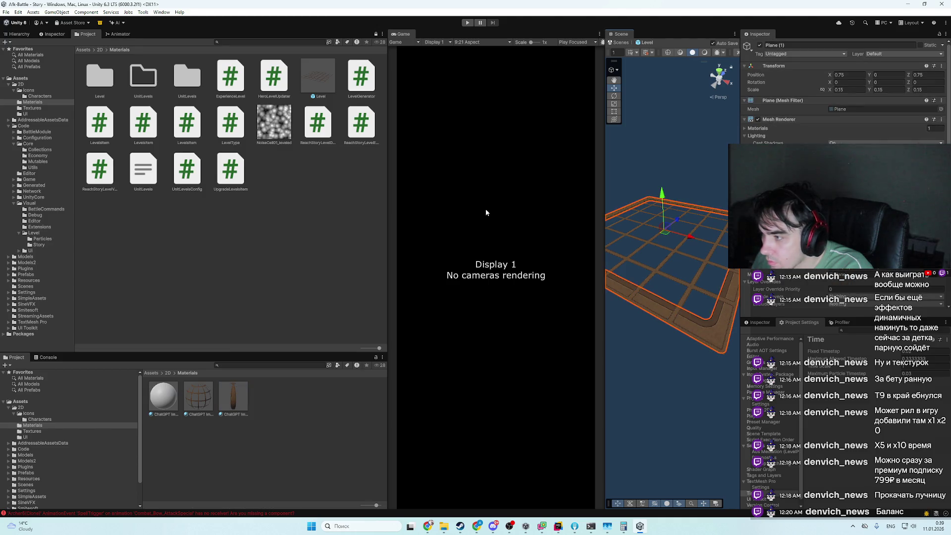
# - Set Plane (1)'s Position Y to 0.03 and save the Level prefab
pyautogui.click(52, 33)
pyautogui.click(26, 34)
pyautogui.click(82, 34)
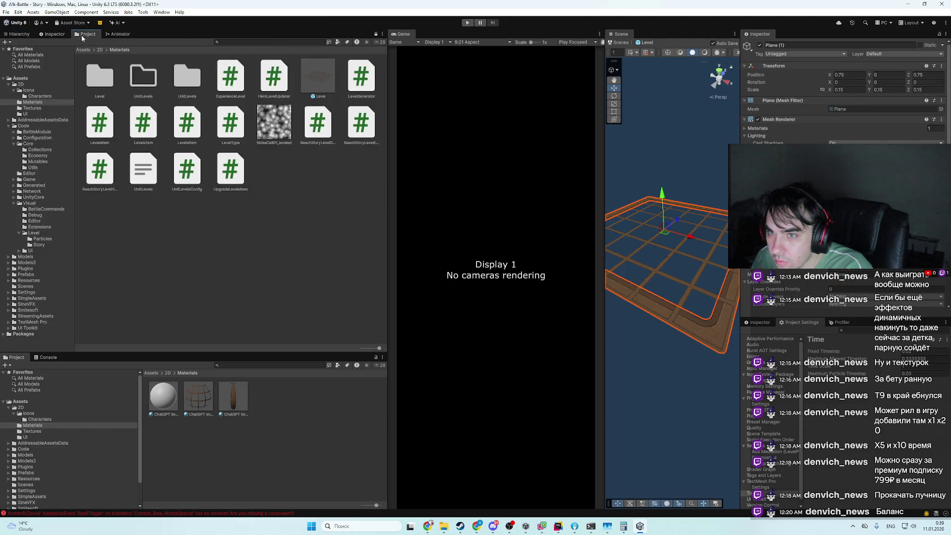
pyautogui.click(19, 33)
pyautogui.click(47, 70)
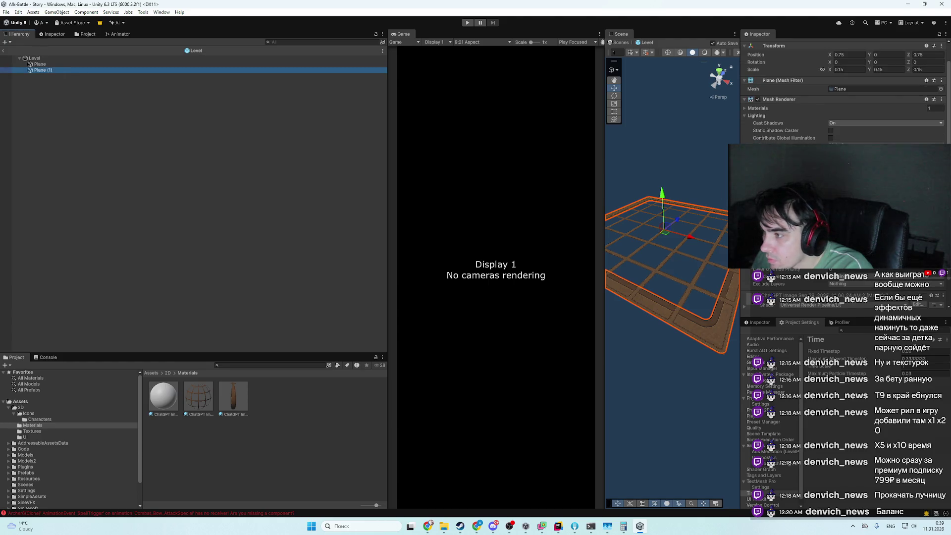
pyautogui.click(876, 75)
pyautogui.write('0.03')
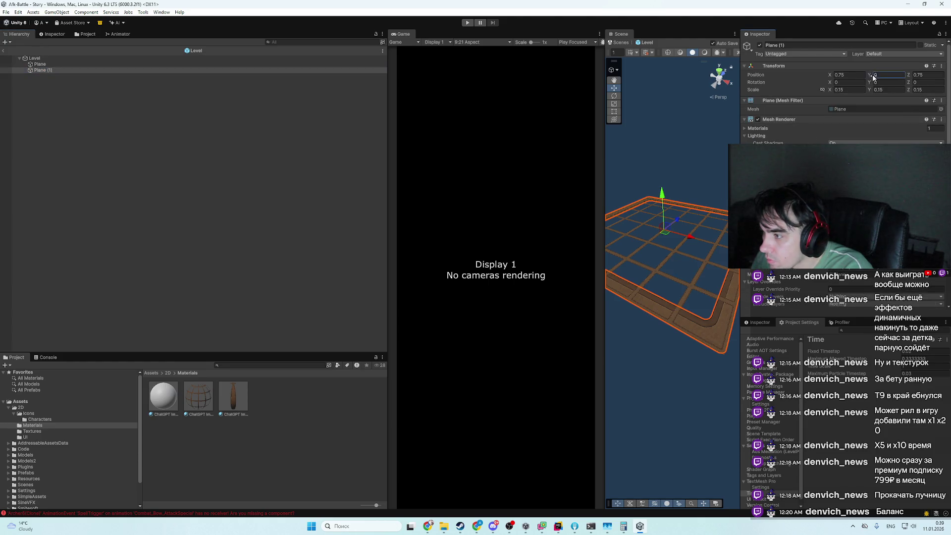
pyautogui.press('Return')
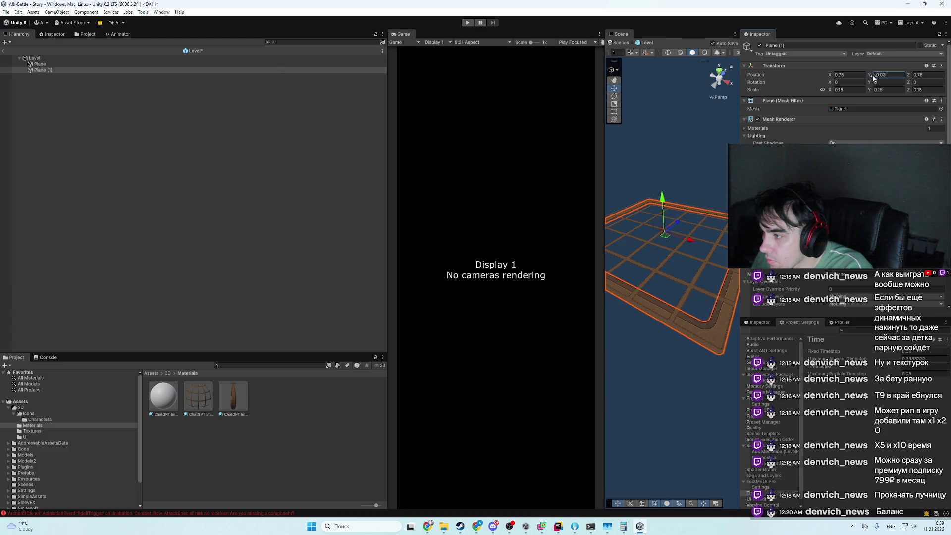
pyautogui.hotkey('ctrl', 's')
pyautogui.scroll(-3, 875, 78)
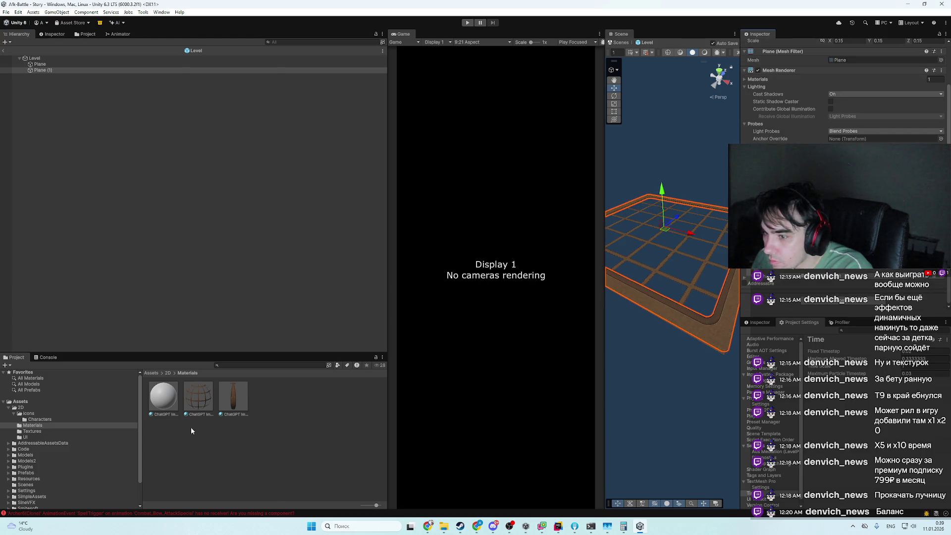
pyautogui.click(697, 371)
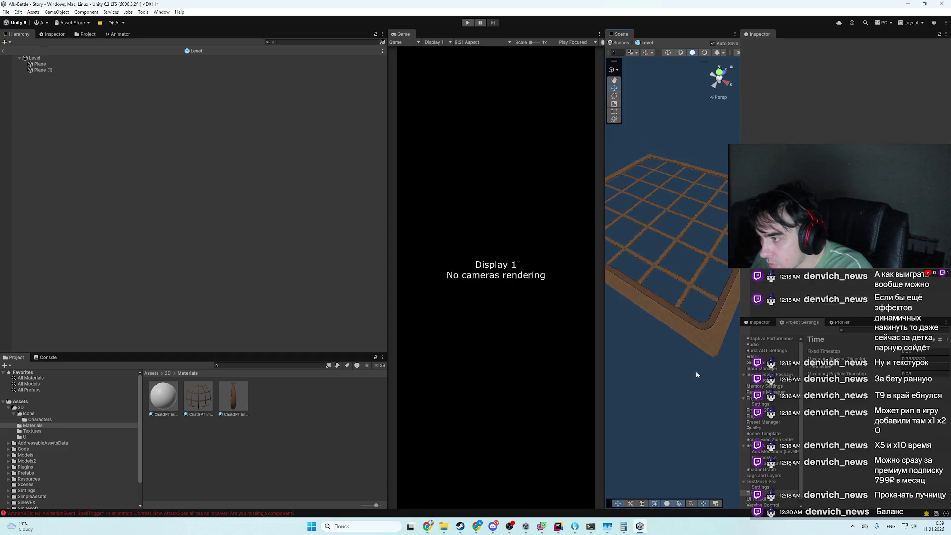
pyautogui.moveTo(697, 371)
pyautogui.mouseDown()
pyautogui.moveTo(679, 411)
pyautogui.moveTo(686, 432)
pyautogui.moveTo(656, 376)
pyautogui.mouseUp()
pyautogui.hotkey('alt', 'Tab')
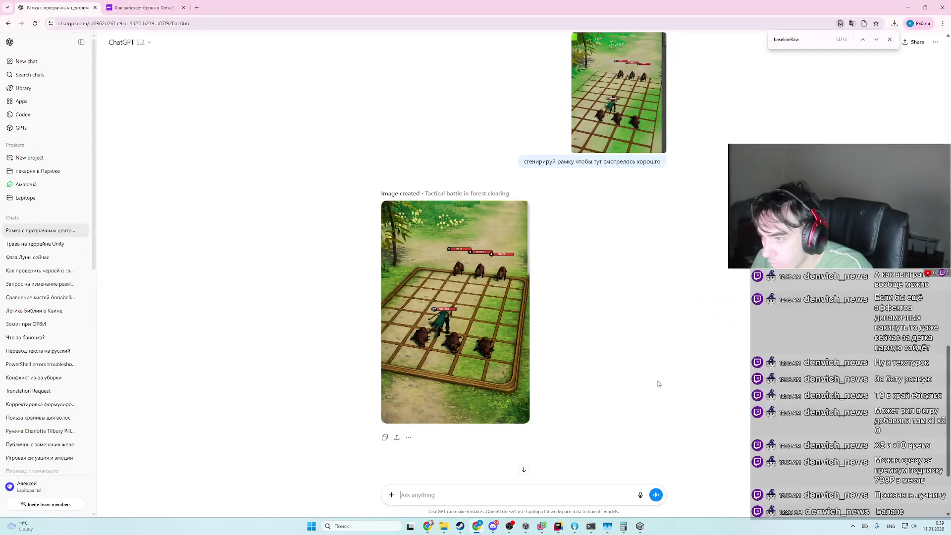
pyautogui.hotkey('alt', 'Tab')
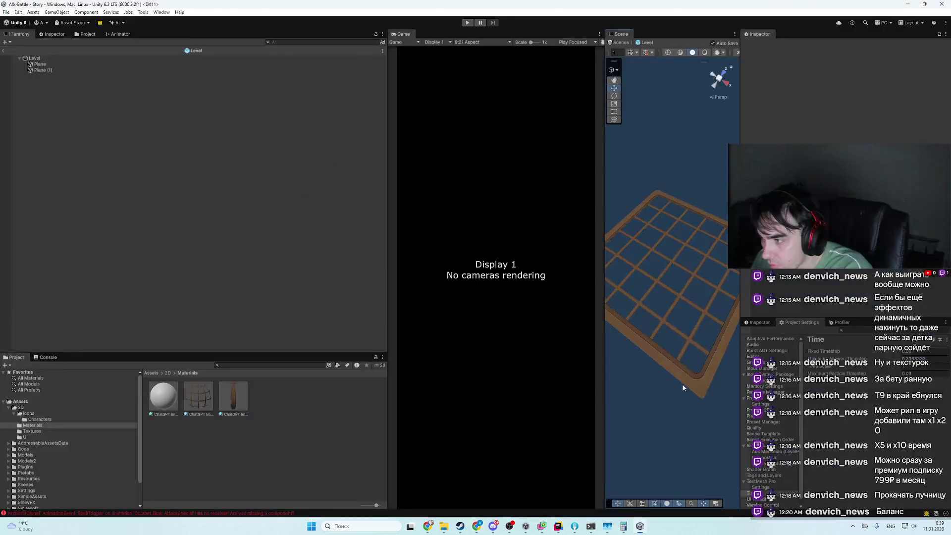
pyautogui.hotkey('alt', 'Tab')
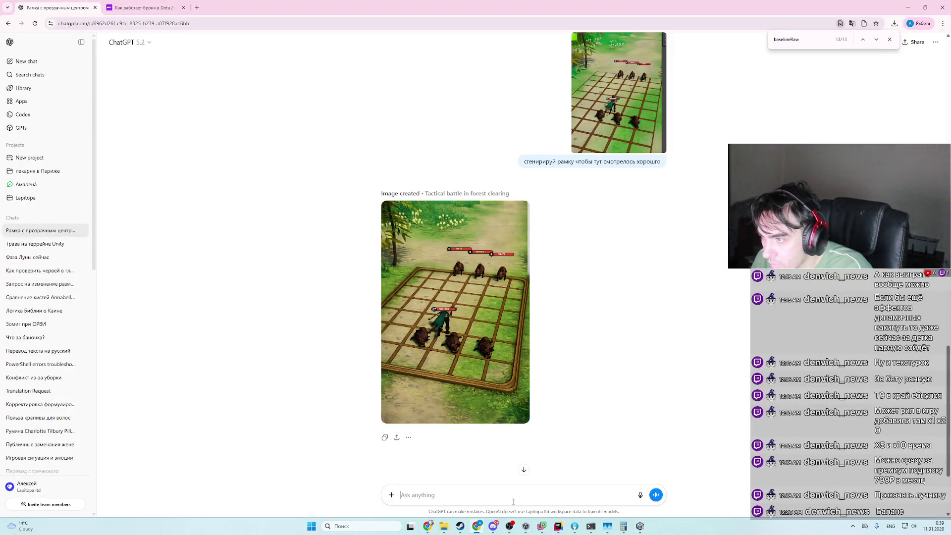
pyautogui.write('ntr')
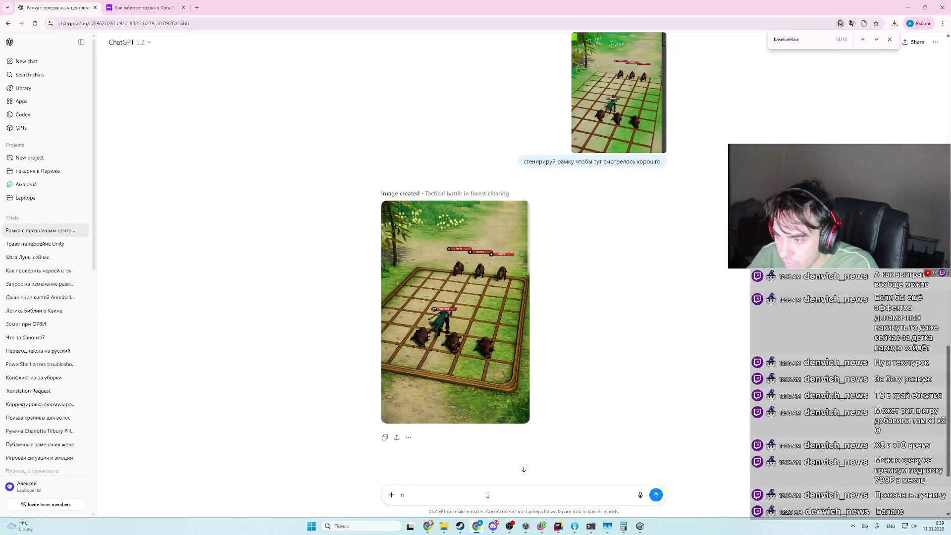
pyautogui.press('BackSpace')
pyautogui.hotkey('alt', 'shift')
pyautogui.write('текстуру кле')
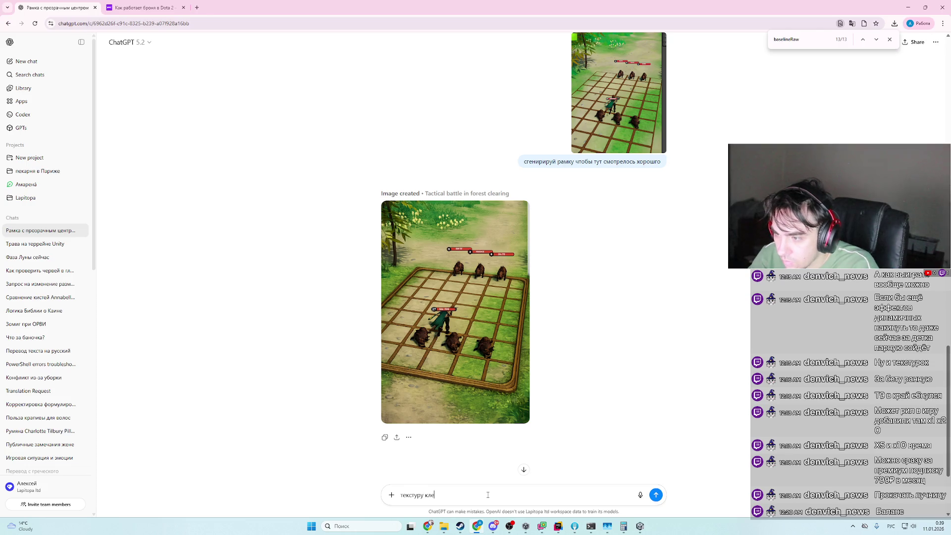
pyautogui.hotkey('alt', 'Tab')
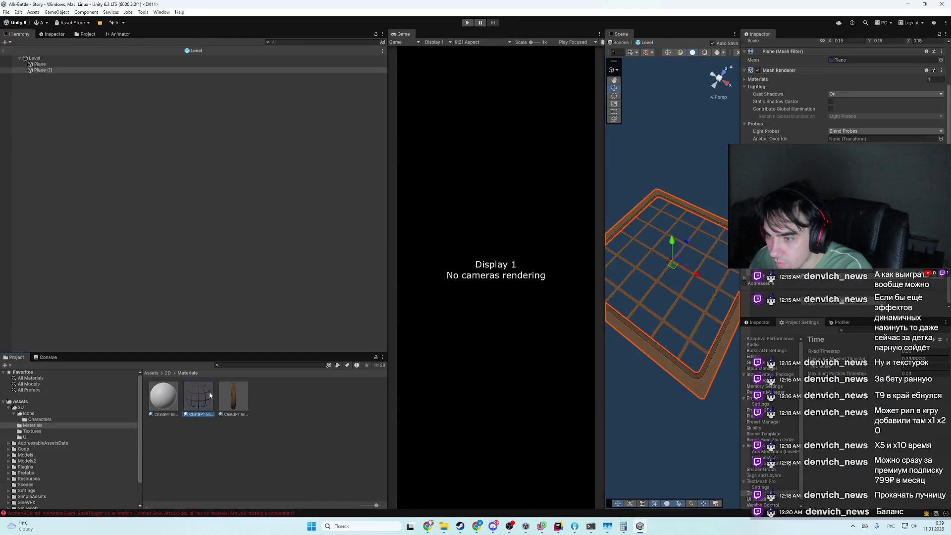
# - Select the third material and grid plane, undo the last change, and reframe the scene view
pyautogui.click(233, 394)
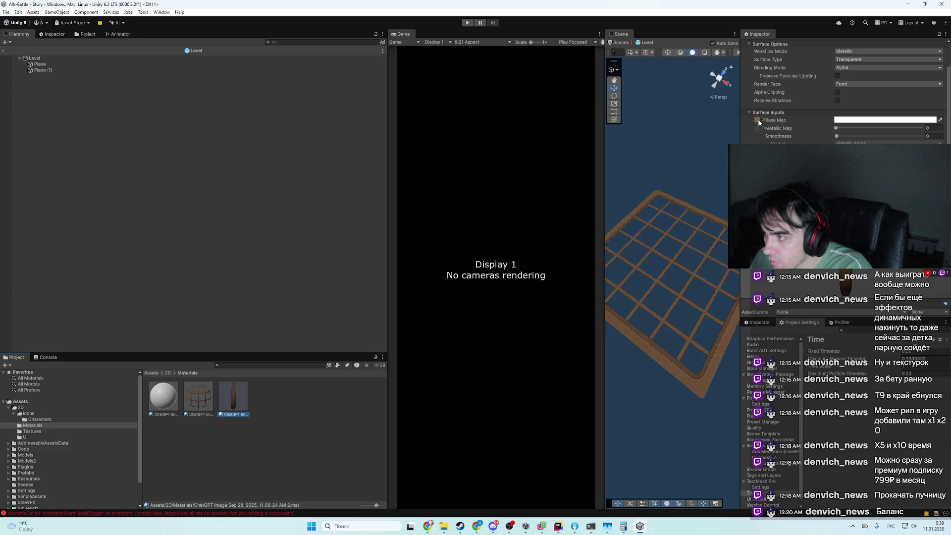
pyautogui.click(693, 391)
pyautogui.hotkey('ctrl', 'z')
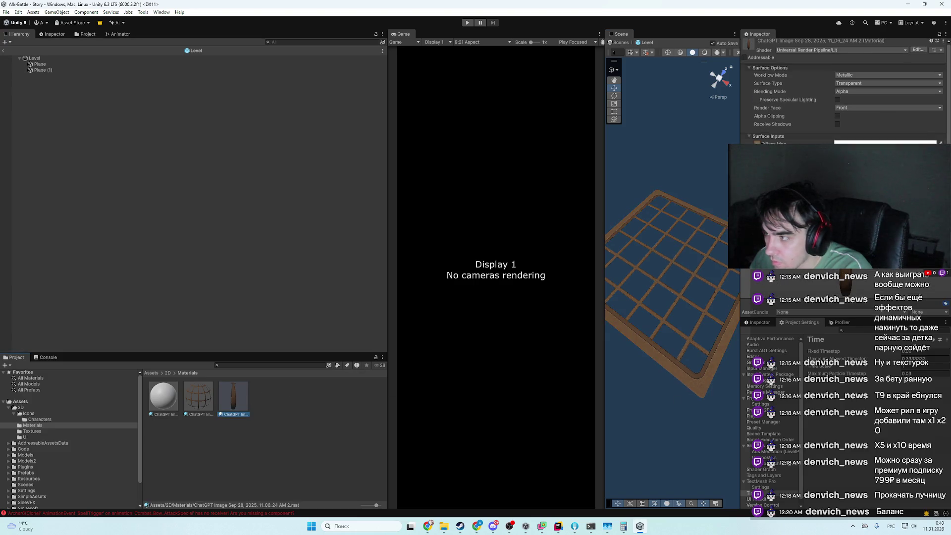
pyautogui.scroll(-2, 842, 92)
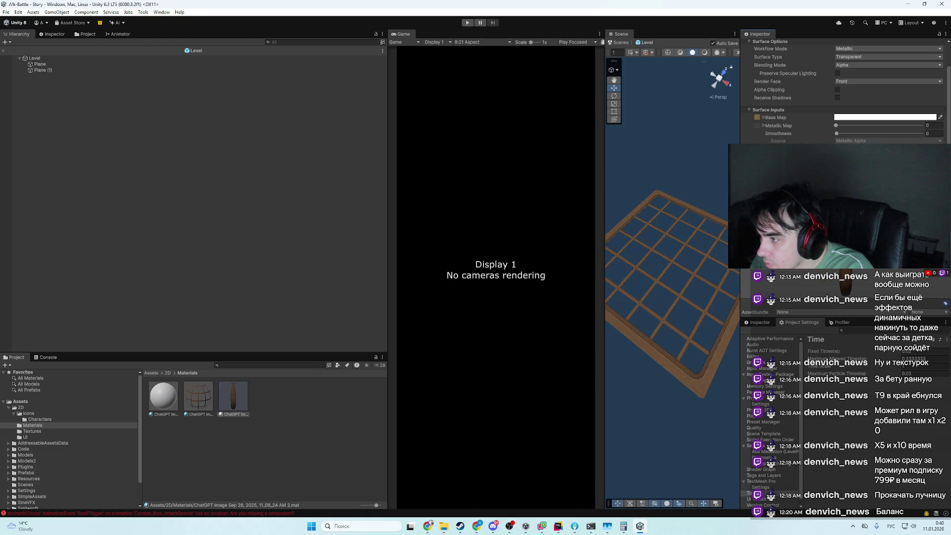
pyautogui.hotkey('alt', 'Tab')
pyautogui.hotkey('alt', 'Tab')
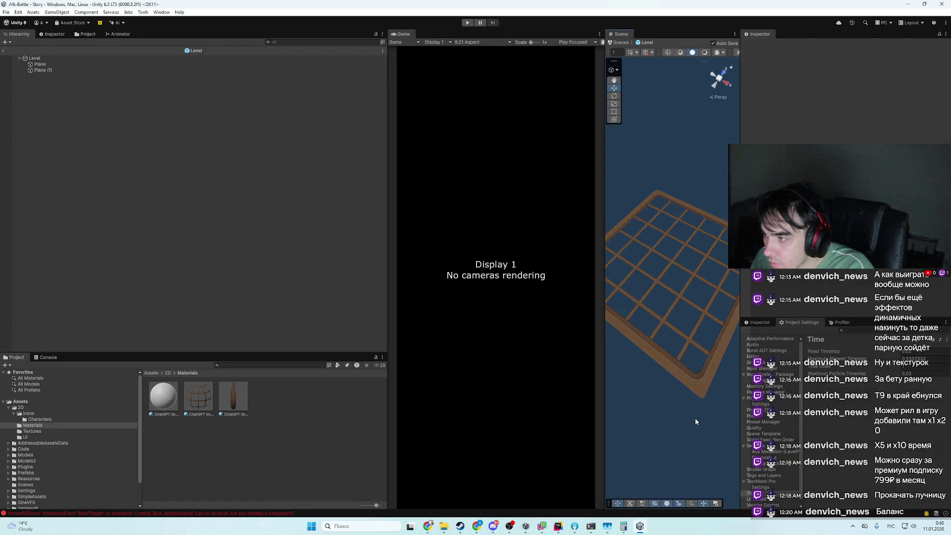
pyautogui.moveTo(694, 418)
pyautogui.mouseDown()
pyautogui.moveTo(658, 378)
pyautogui.moveTo(689, 391)
pyautogui.moveTo(715, 385)
pyautogui.mouseUp()
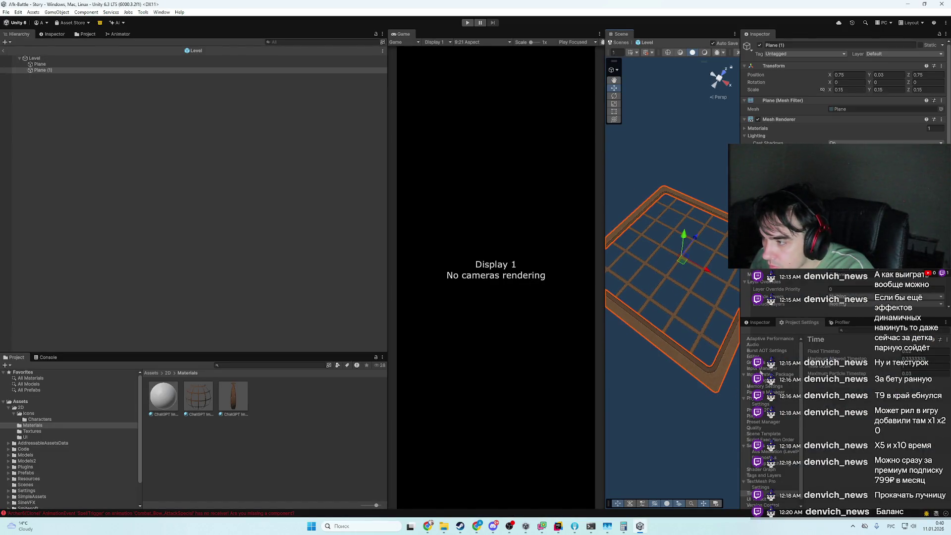
pyautogui.scroll(-5, 833, 270)
pyautogui.scroll(-4, 832, 270)
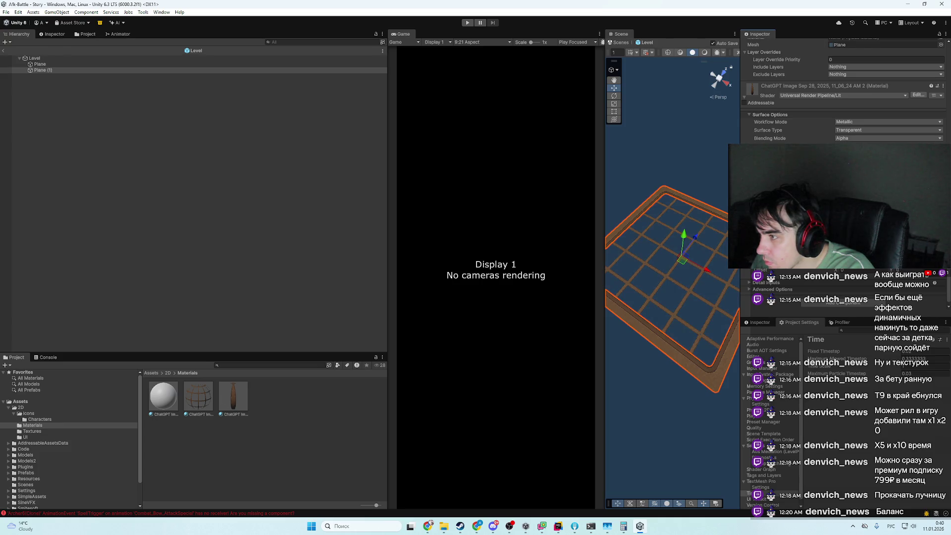
# - Switch the material to the Specular workflow, inspect the first plane, and exit to the Story scene
pyautogui.click(849, 123)
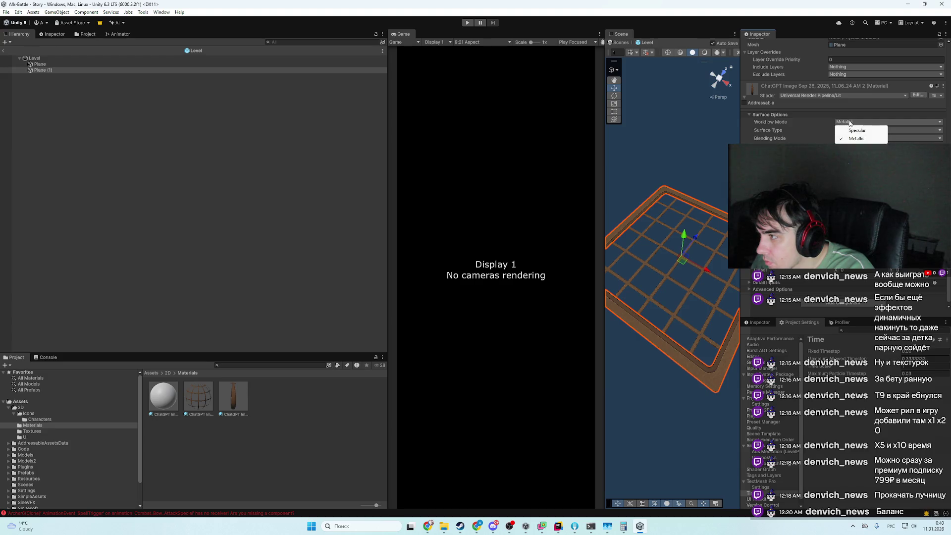
pyautogui.click(857, 131)
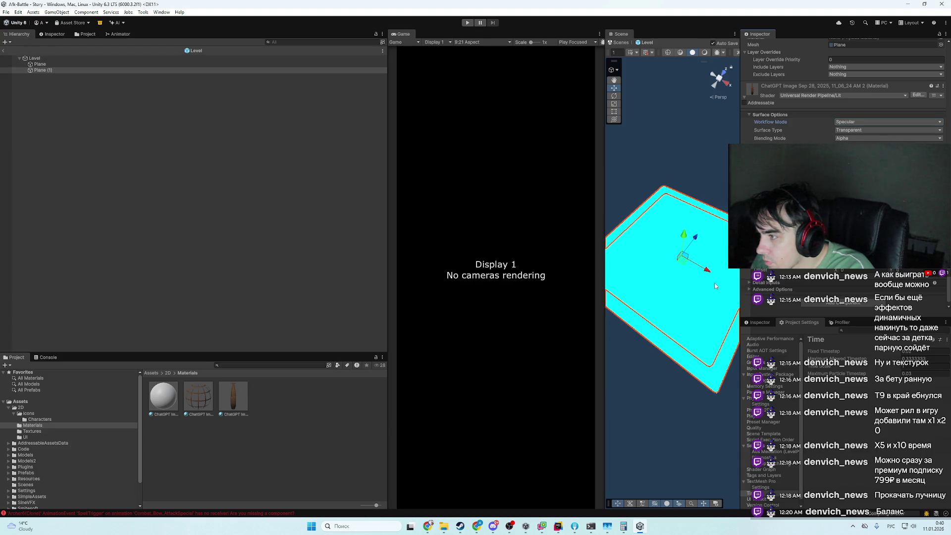
pyautogui.click(682, 310)
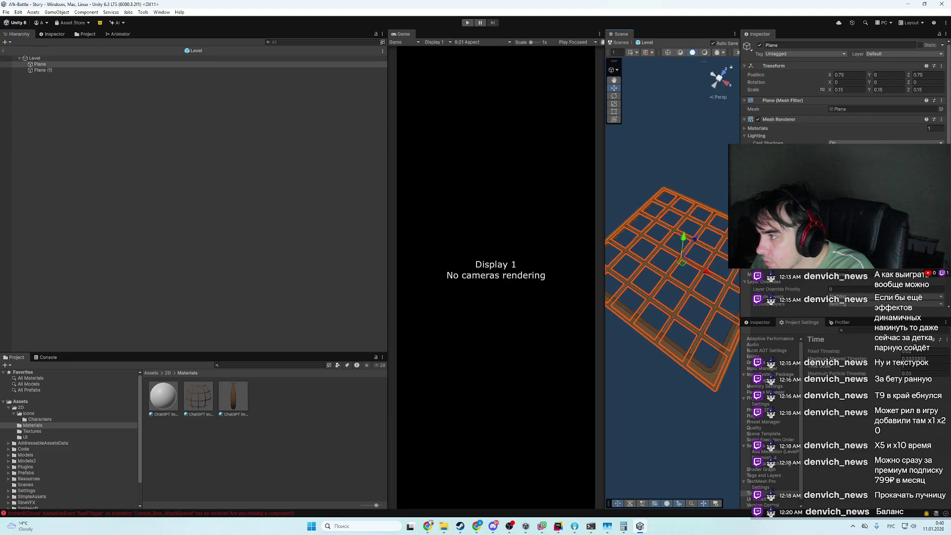
pyautogui.scroll(-5, 843, 94)
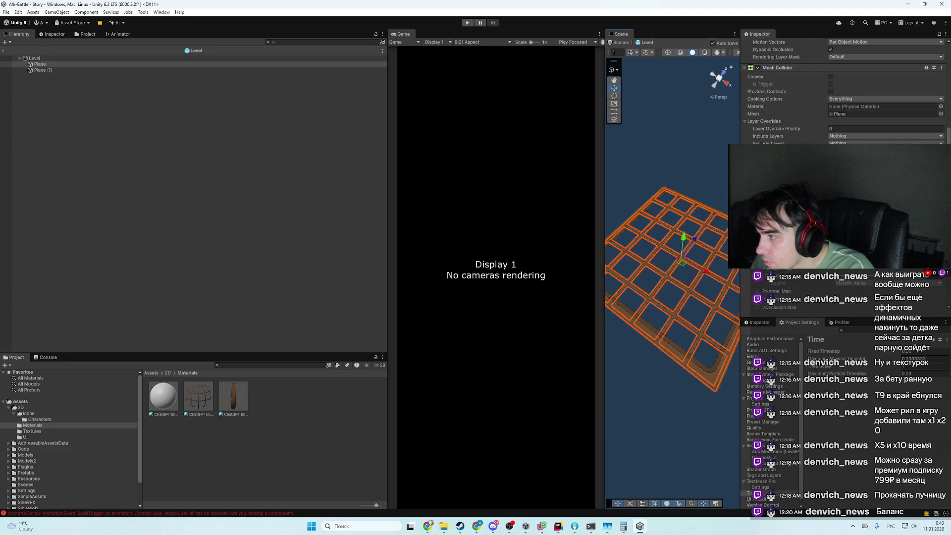
pyautogui.click(692, 377)
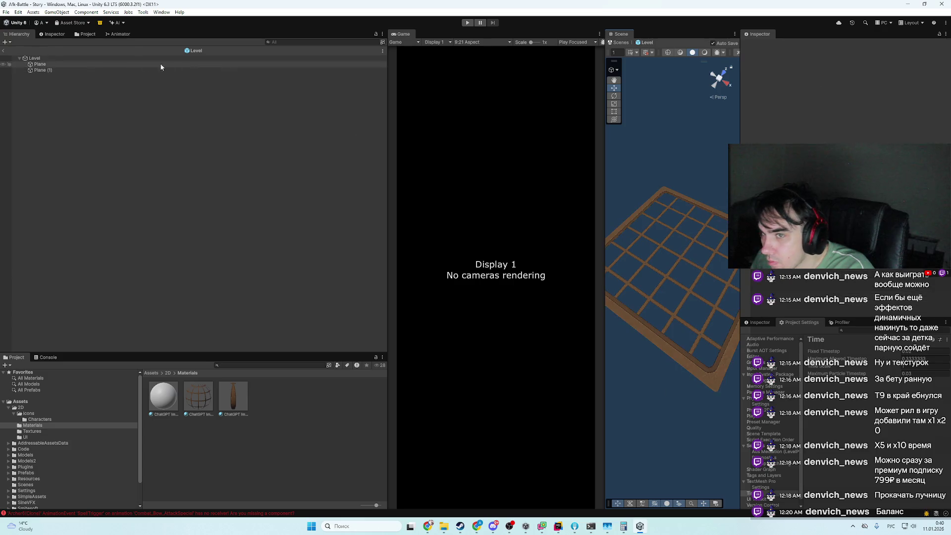
pyautogui.click(7, 50)
# - Check ChatGPT's mossy stone tile image progress, then bring Unity back to the front
pyautogui.hotkey('alt', 'Tab')
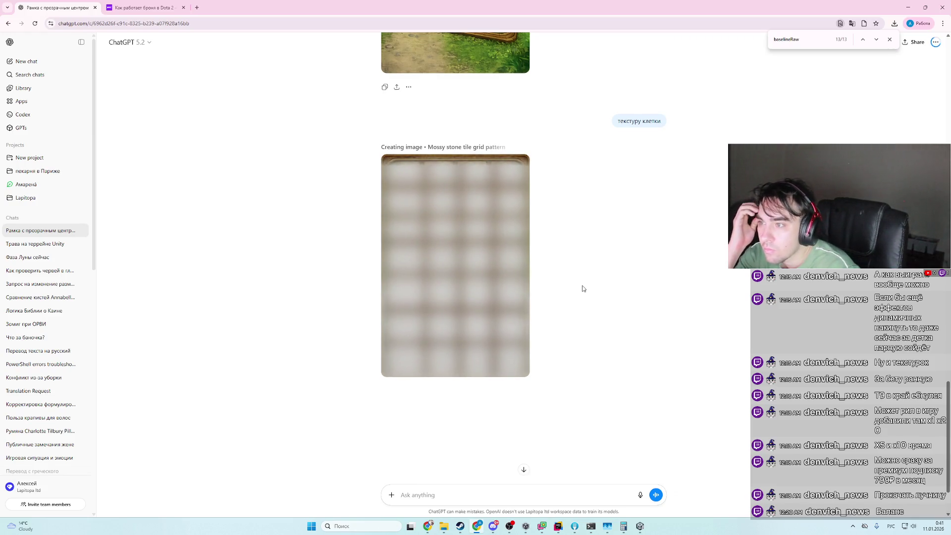
pyautogui.hotkey('alt', 'Tab')
pyautogui.hotkey('alt', 'Tab')
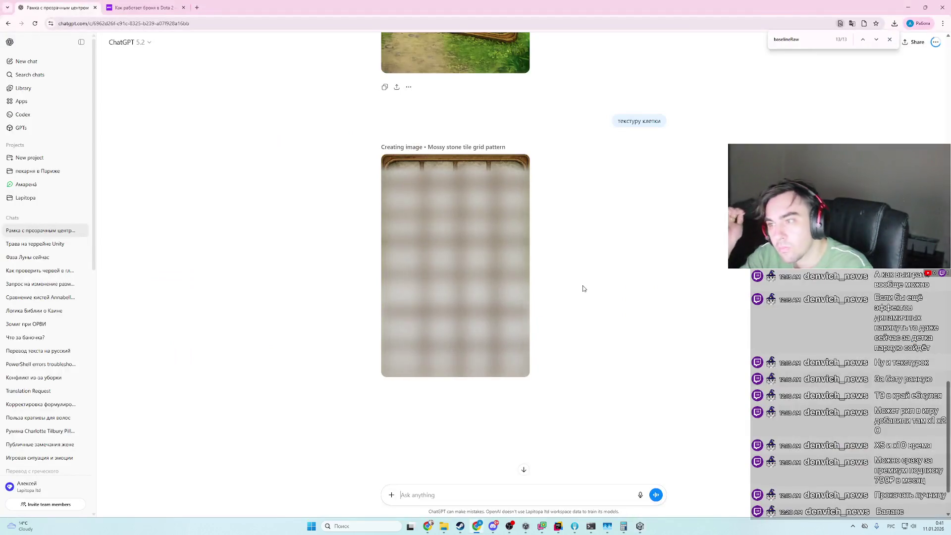
pyautogui.hotkey('alt', 'Tab')
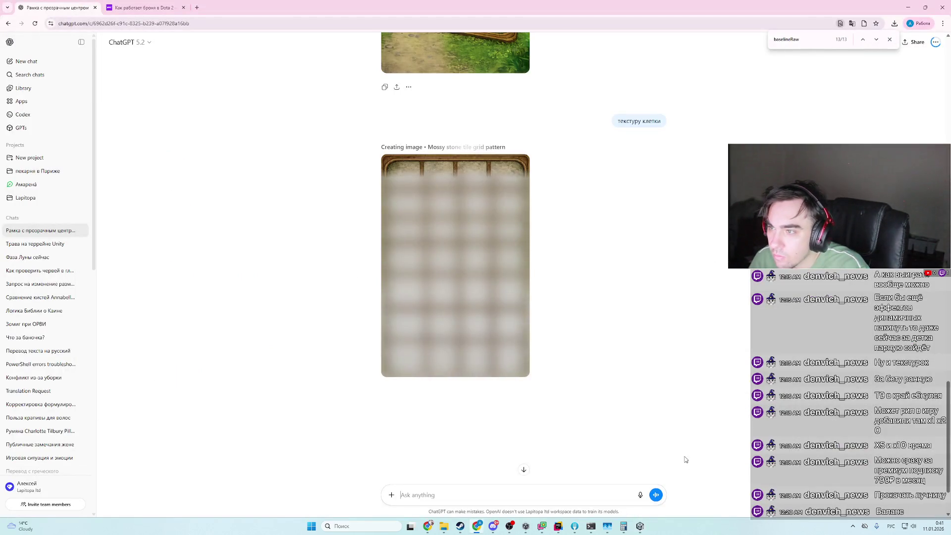
pyautogui.scroll(3, 613, 313)
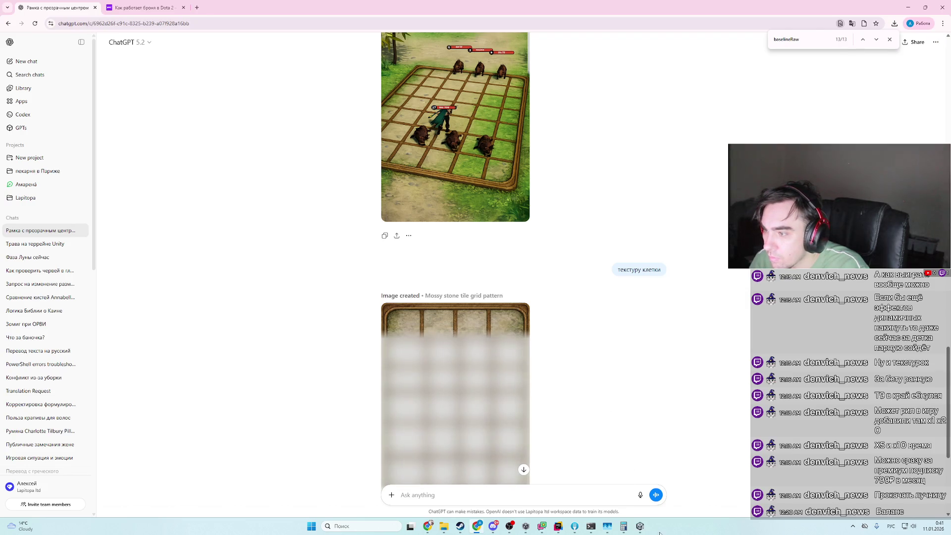
pyautogui.click(641, 526)
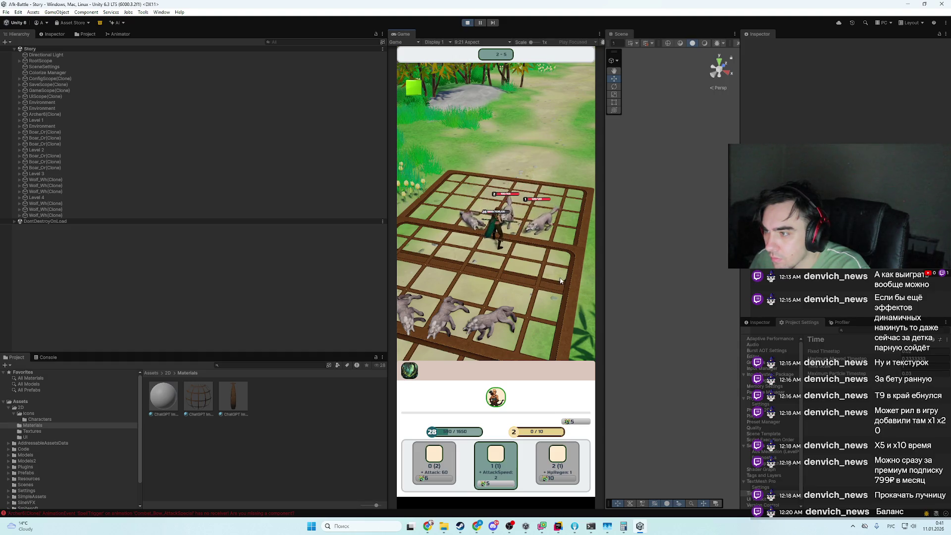
# - View the finished mossy stone tile grid image full size, close it, and return to Unity
pyautogui.hotkey('alt', 'Tab')
pyautogui.scroll(-3, 557, 363)
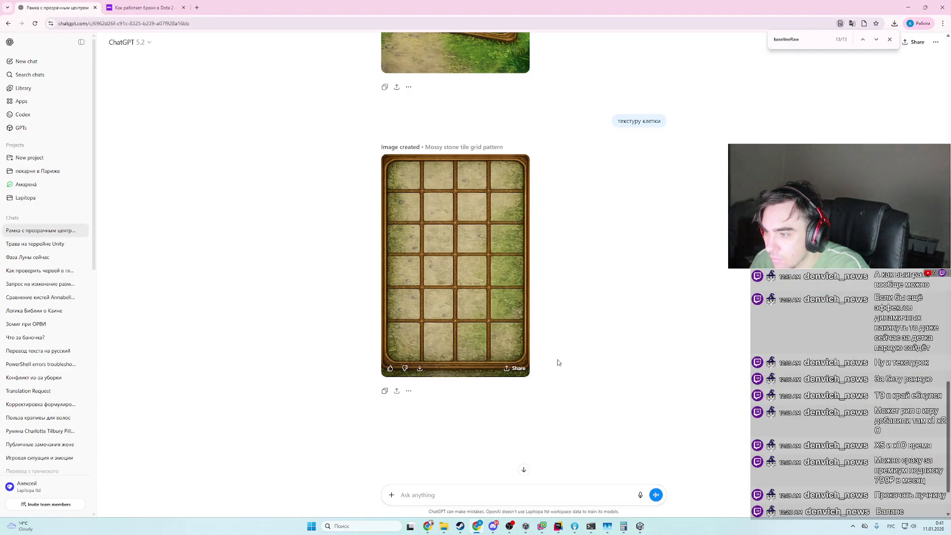
pyautogui.click(501, 272)
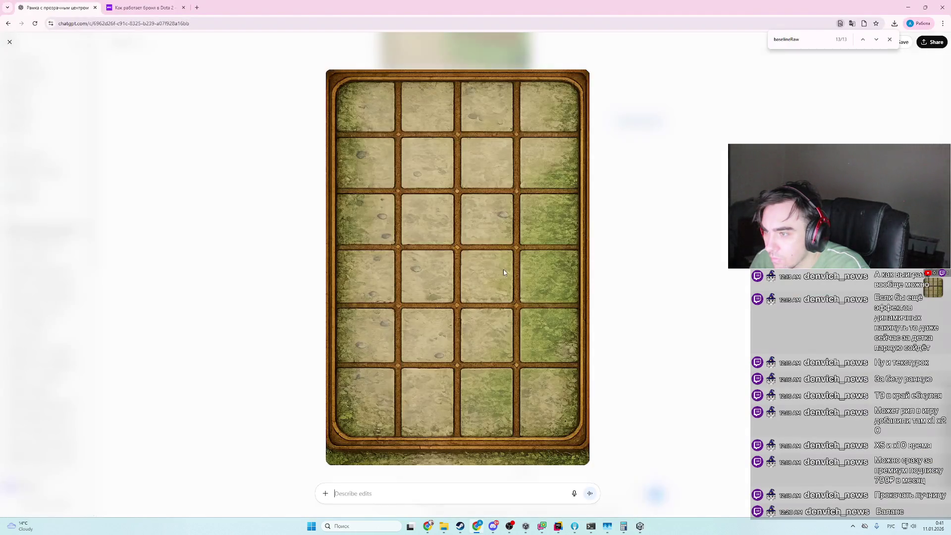
pyautogui.click(677, 274)
pyautogui.scroll(3, 652, 299)
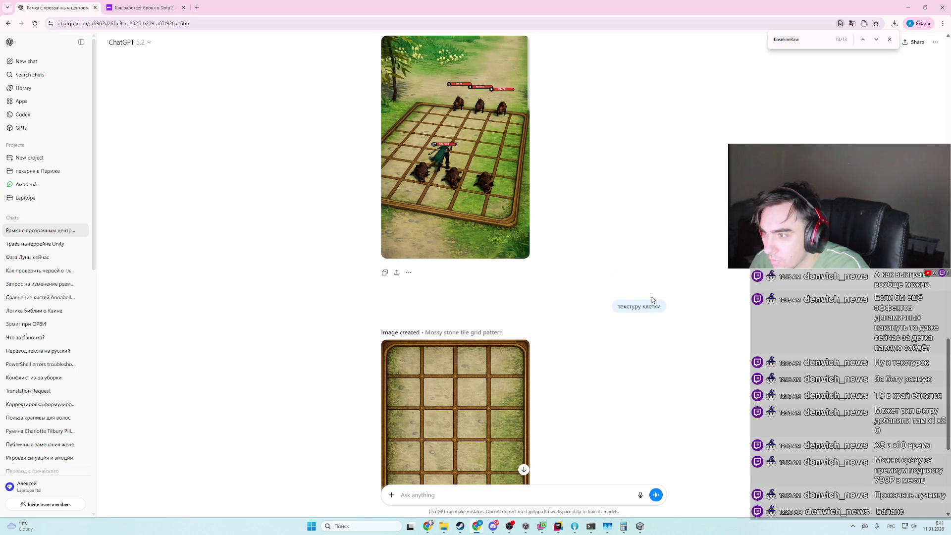
pyautogui.scroll(-3, 653, 299)
pyautogui.scroll(3, 653, 300)
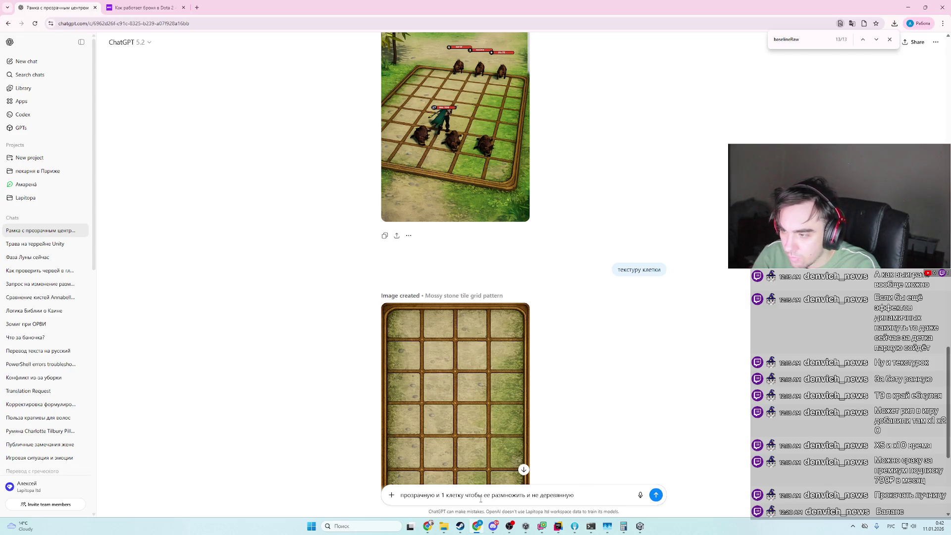
pyautogui.hotkey('alt', 'Tab')
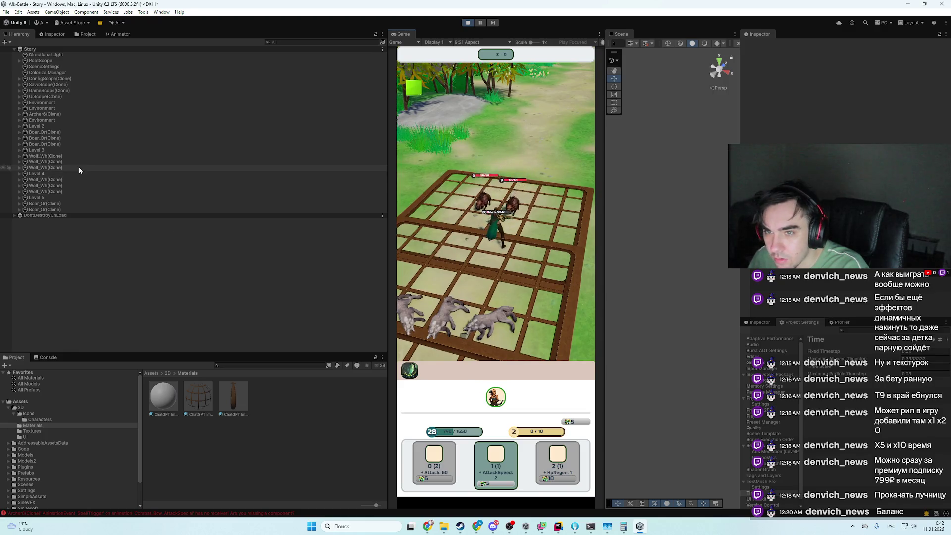
# - Select the level objects and orbit the Scene view to inspect the Level 3 and Level 5 grid planes
pyautogui.click(80, 167)
pyautogui.click(63, 191)
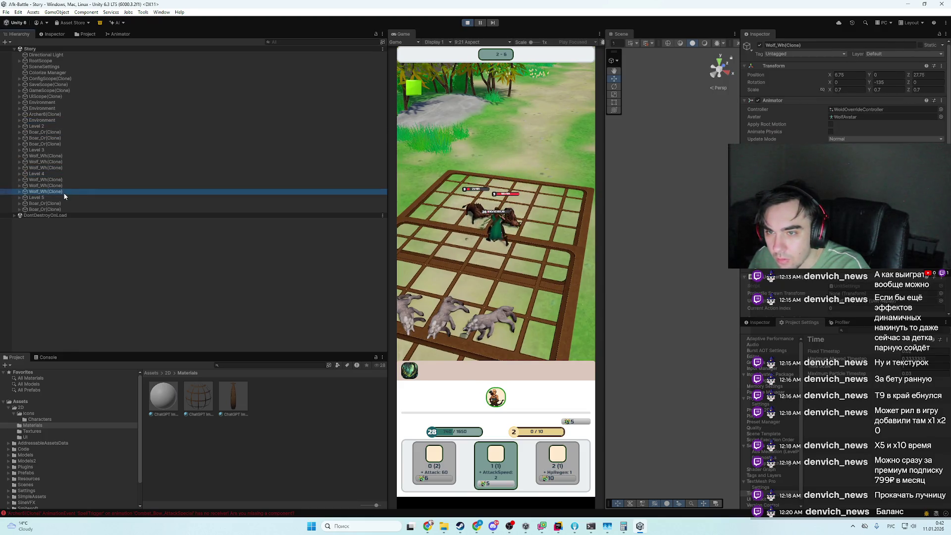
pyautogui.doubleClick(67, 196)
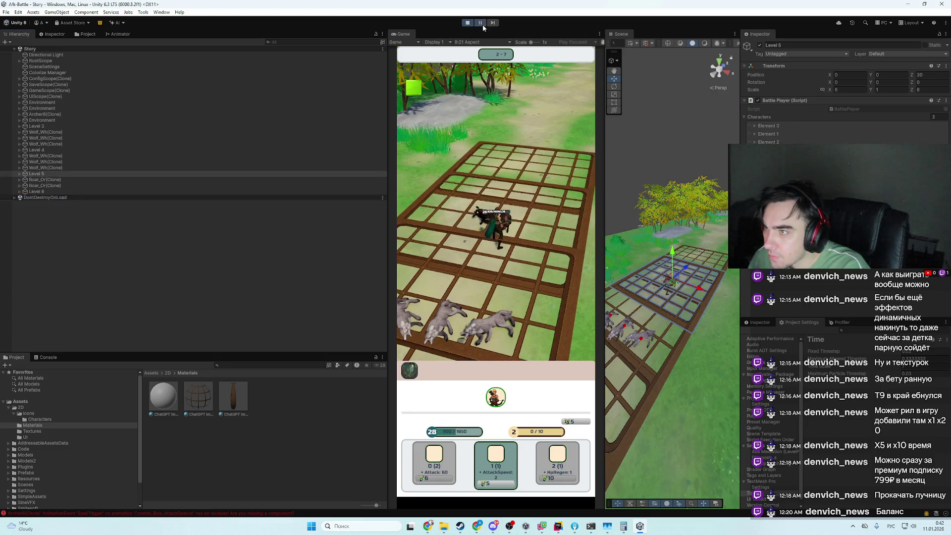
pyautogui.scroll(3, 669, 351)
pyautogui.click(644, 342)
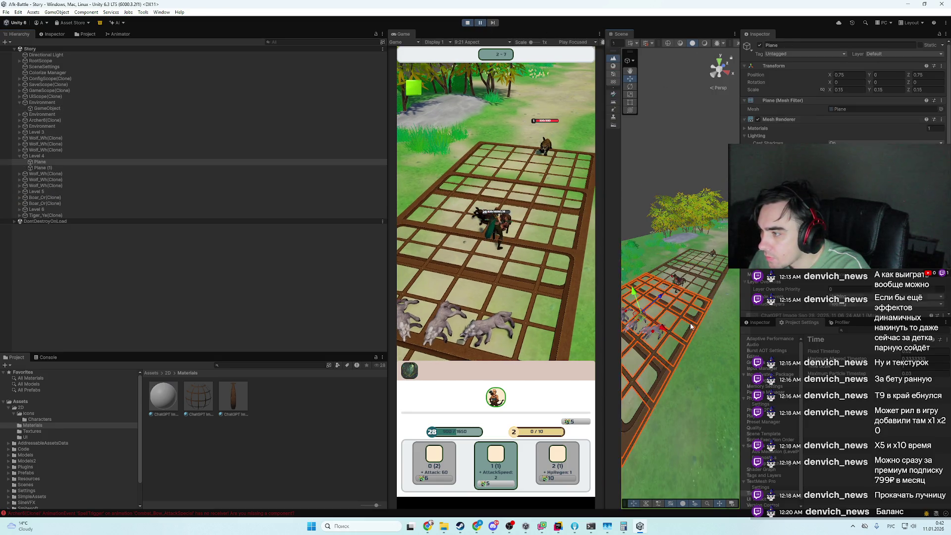
pyautogui.moveTo(644, 342)
pyautogui.mouseDown()
pyautogui.moveTo(608, 316)
pyautogui.moveTo(679, 344)
pyautogui.moveTo(696, 337)
pyautogui.moveTo(699, 303)
pyautogui.mouseUp()
pyautogui.click(695, 349)
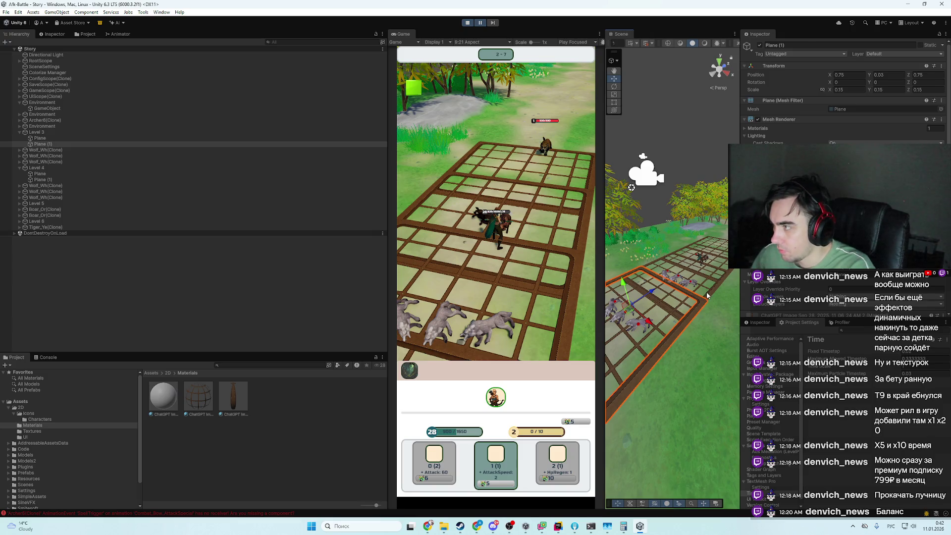
pyautogui.click(707, 296)
pyautogui.click(673, 336)
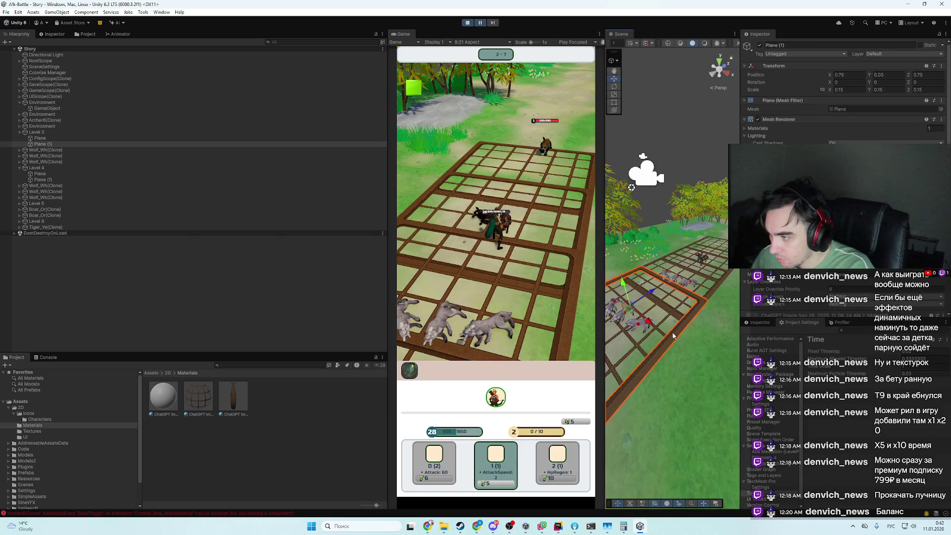
# - Compare Level 3's position, then set Level 4's Position Z to the expression 8+6*66
pyautogui.click(58, 132)
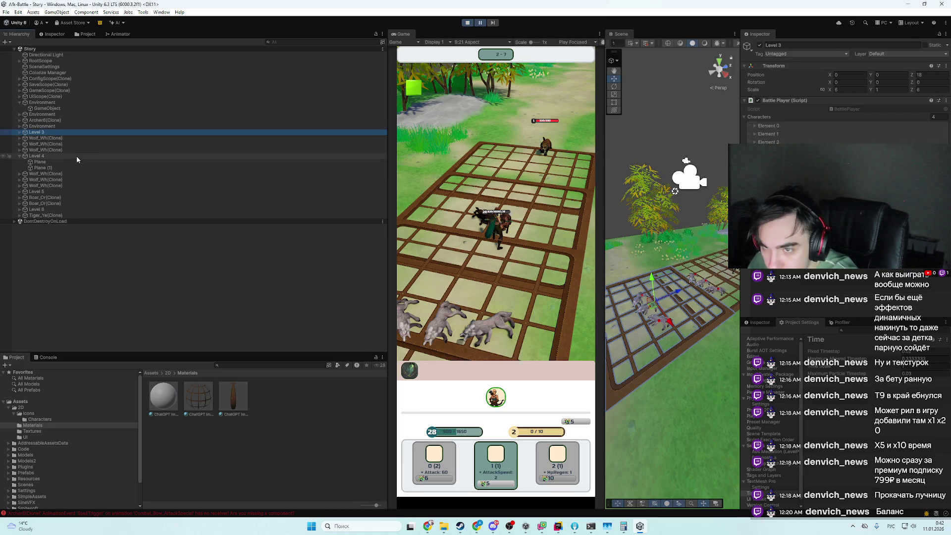
pyautogui.click(76, 156)
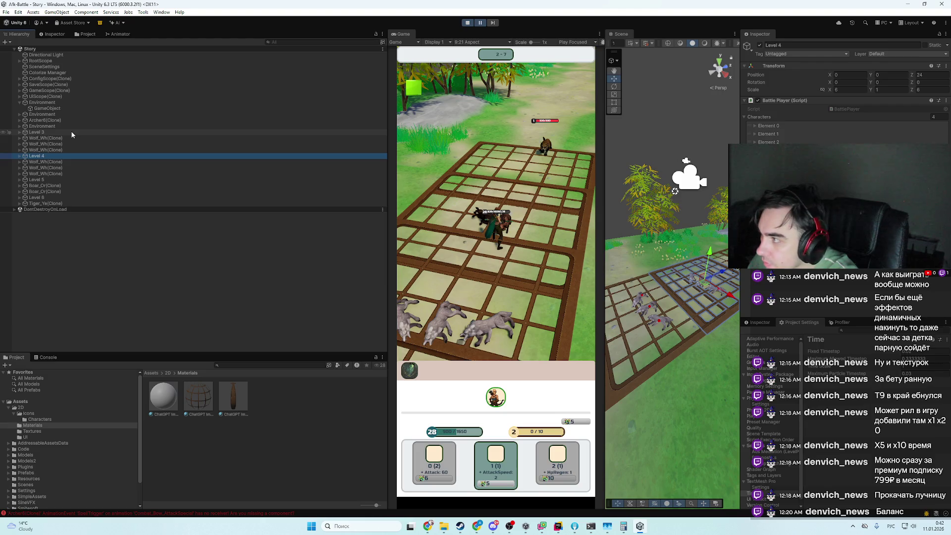
pyautogui.click(72, 133)
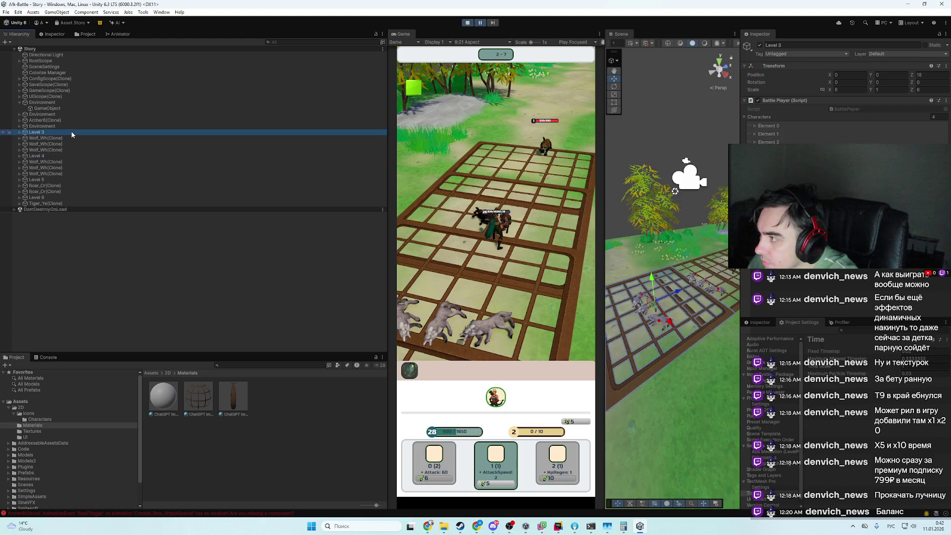
pyautogui.click(46, 157)
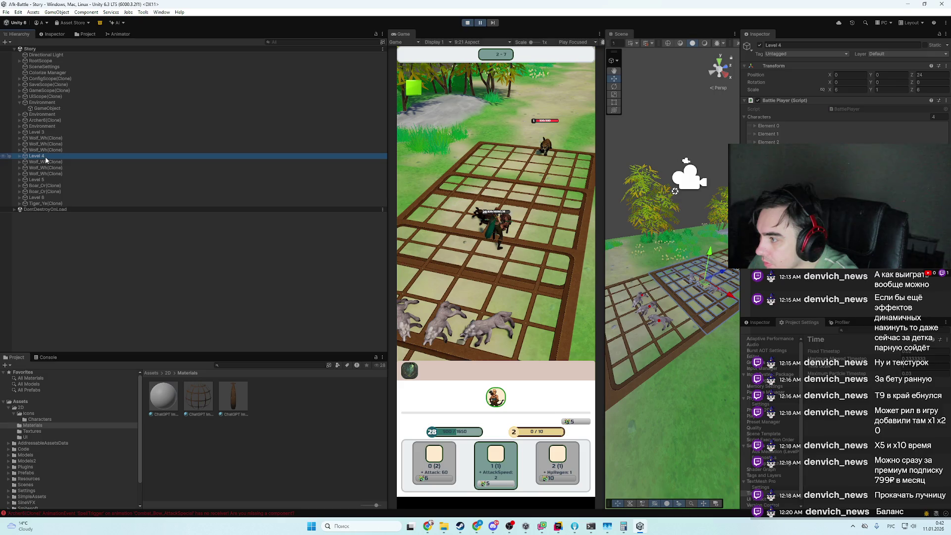
pyautogui.click(924, 74)
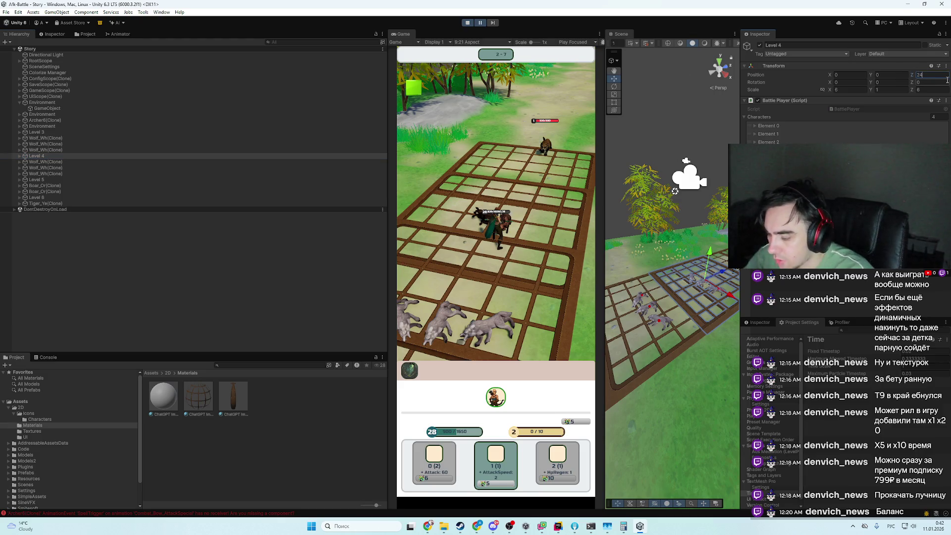
pyautogui.write('+15')
pyautogui.press('Return')
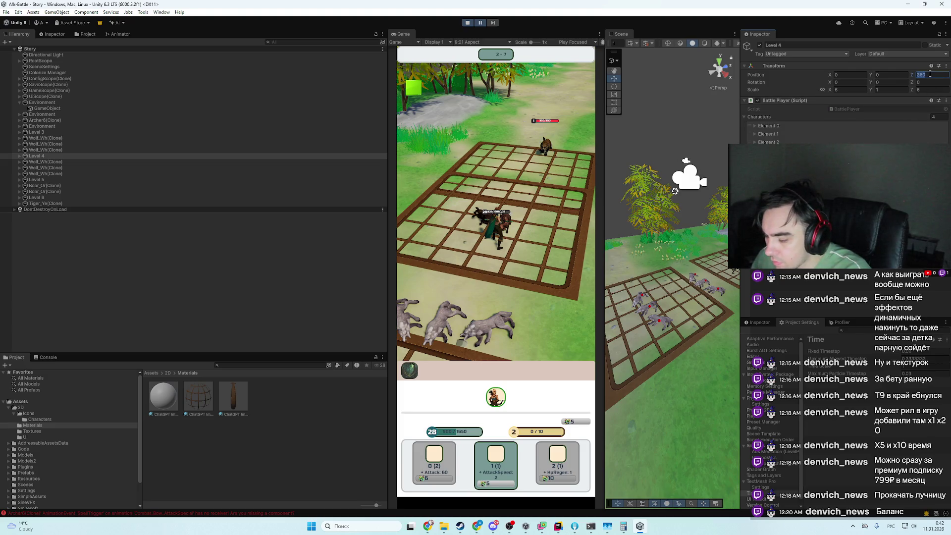
pyautogui.write('18+')
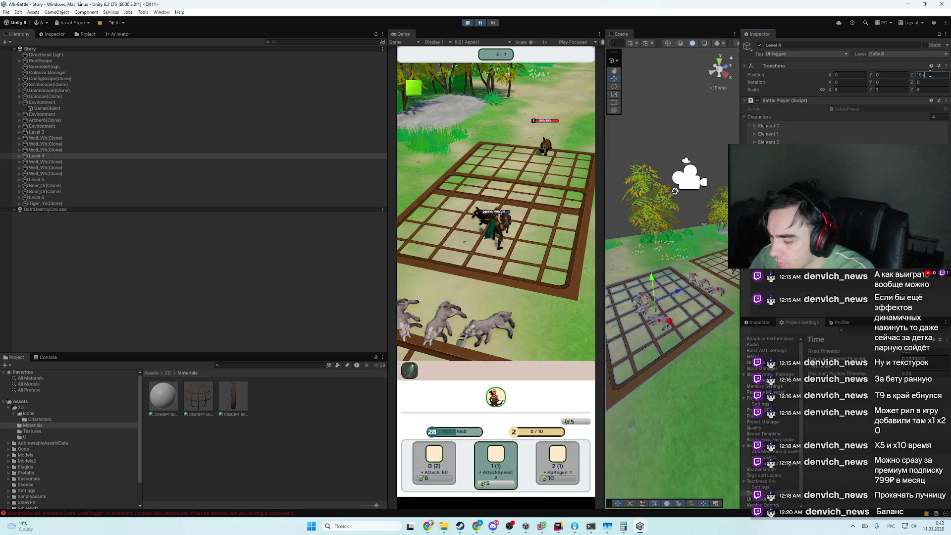
pyautogui.write('6*')
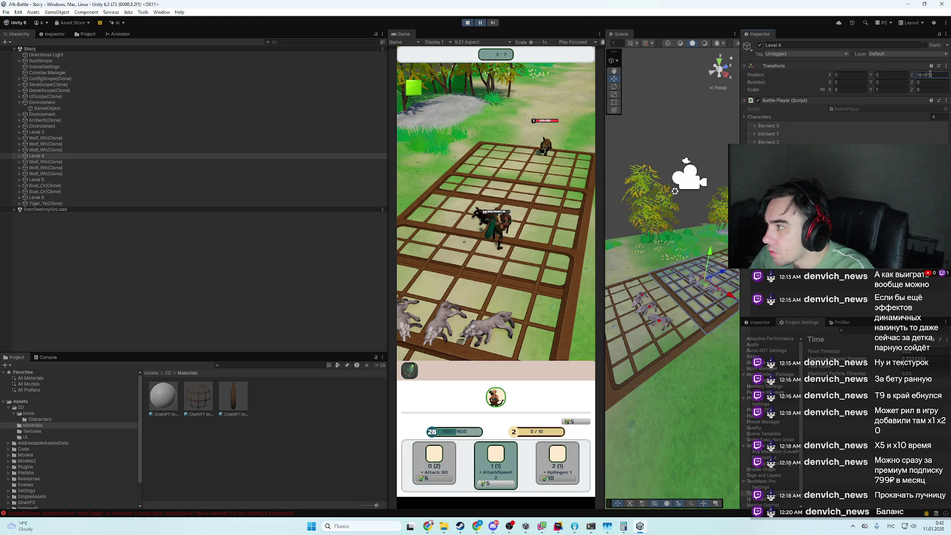
pyautogui.write('65')
pyautogui.press('BackSpace')
pyautogui.write('6')
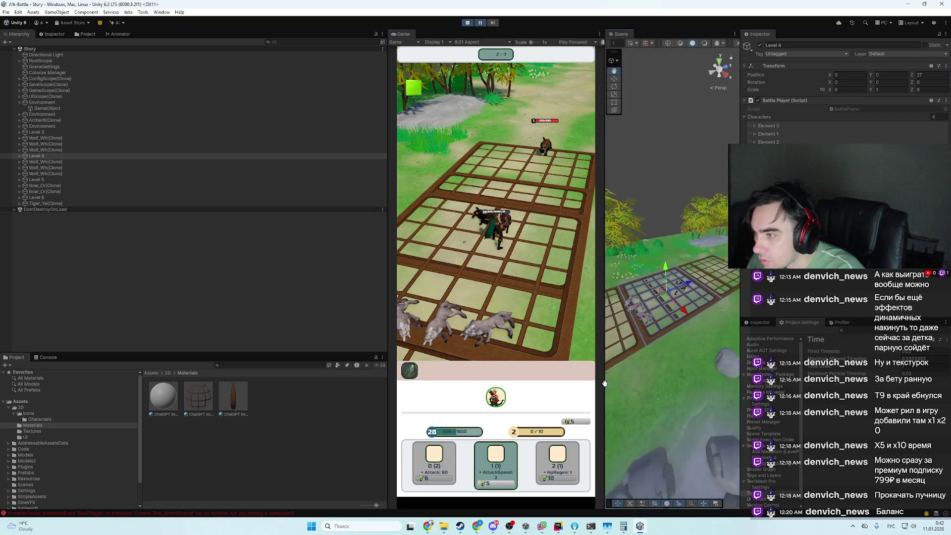
# - Orbit the Scene view to check the spaced-out grids, then switch to Rider
pyautogui.click(686, 387)
pyautogui.moveTo(685, 387); pyautogui.dragTo(622, 390)
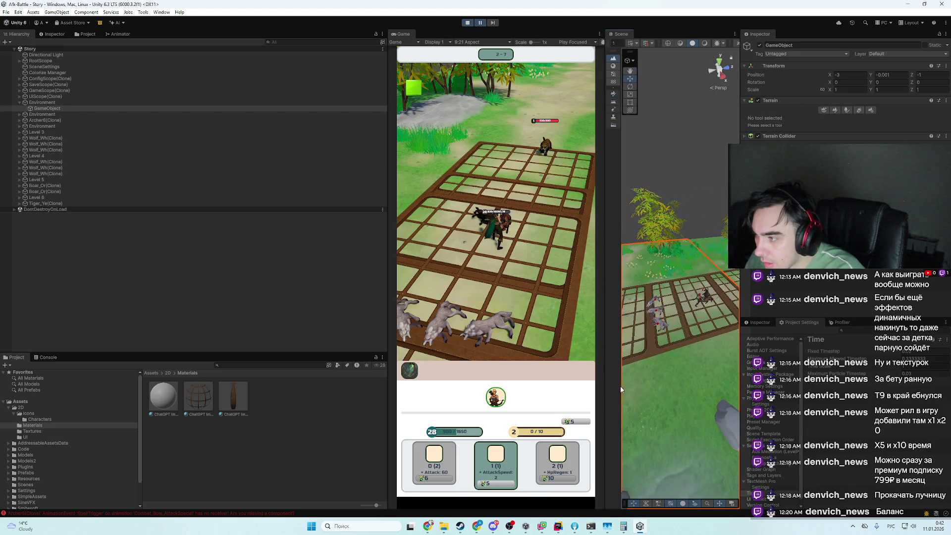
pyautogui.click(559, 527)
pyautogui.press('shift')
pyautogui.press('shift')
# - Open LevelGenerator.cs and locate the nextCellPositionStart grid setup code
pyautogui.write('думуд')
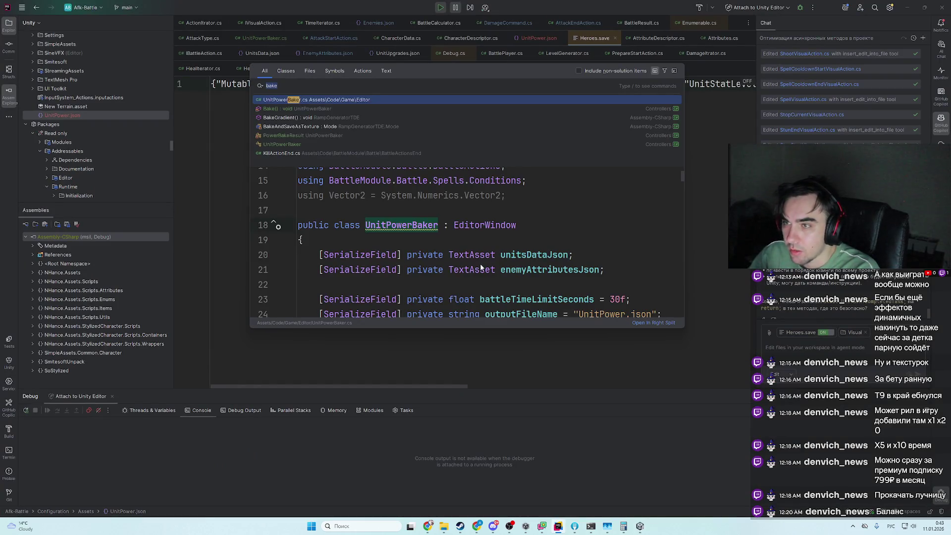
pyautogui.press('Return')
pyautogui.scroll(1, 397, 238)
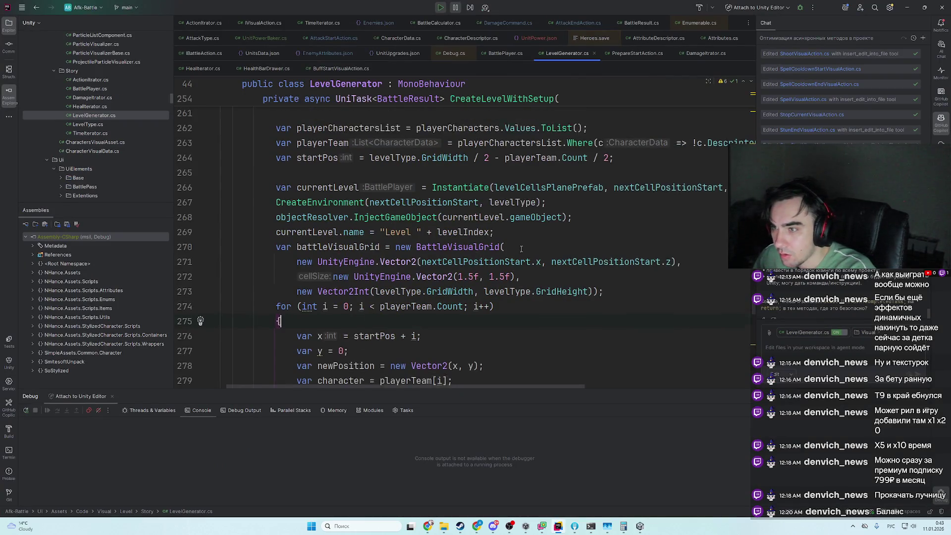
pyautogui.click(348, 231)
pyautogui.scroll(1, 348, 231)
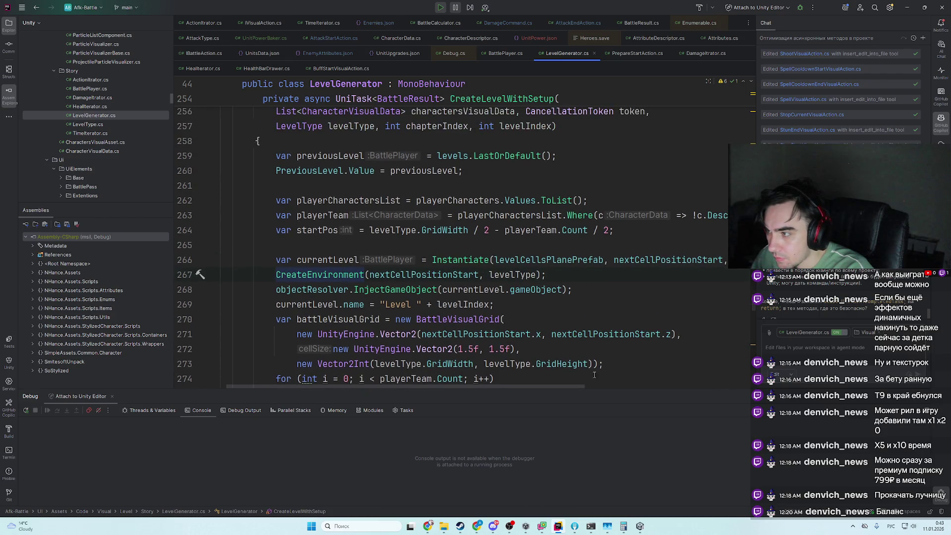
pyautogui.keyDown('ctrl'); pyautogui.click(670, 264); pyautogui.keyUp('ctrl')
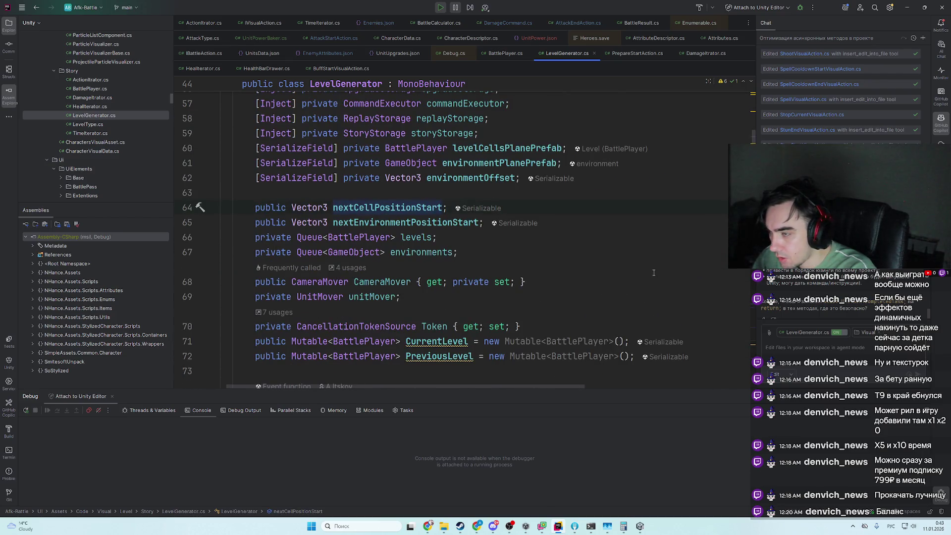
pyautogui.hotkey('ctrl', 'f')
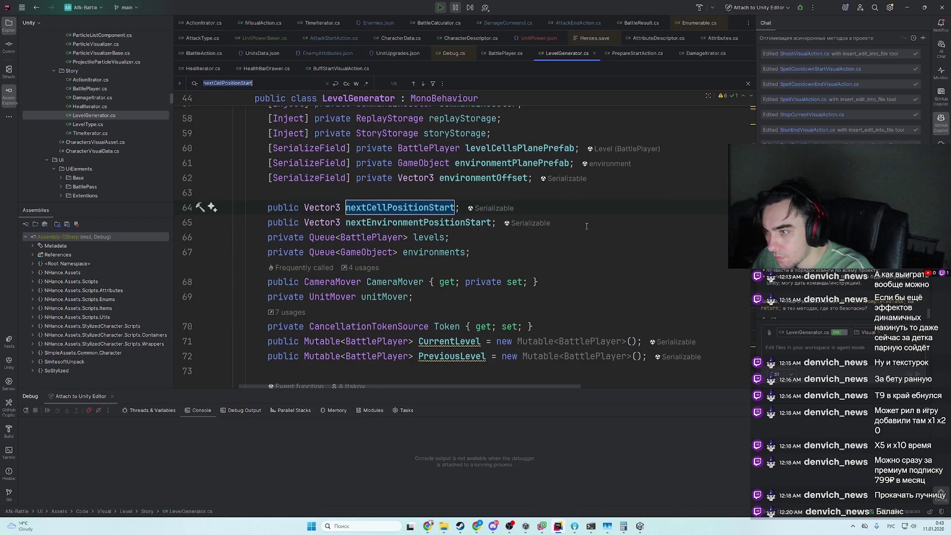
pyautogui.press('Return')
pyautogui.press('Return')
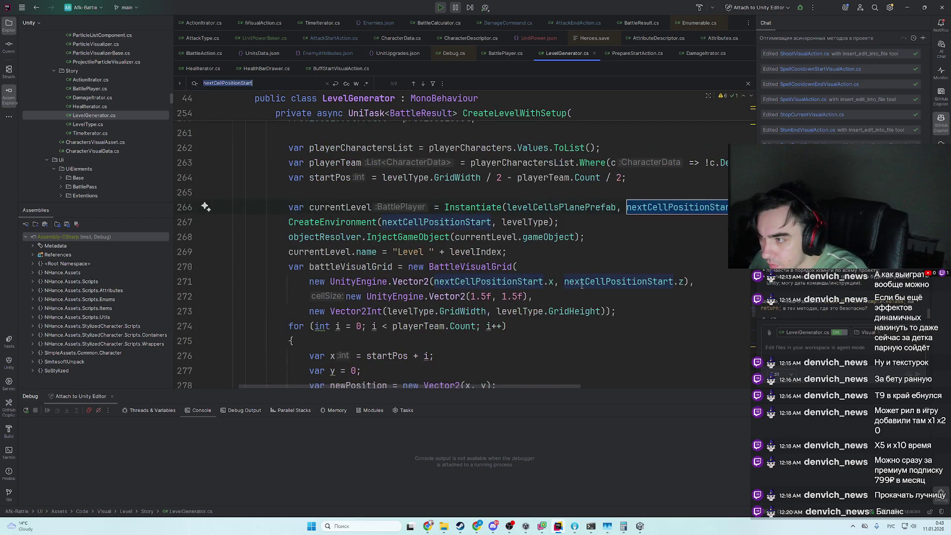
pyautogui.scroll(-1, 607, 296)
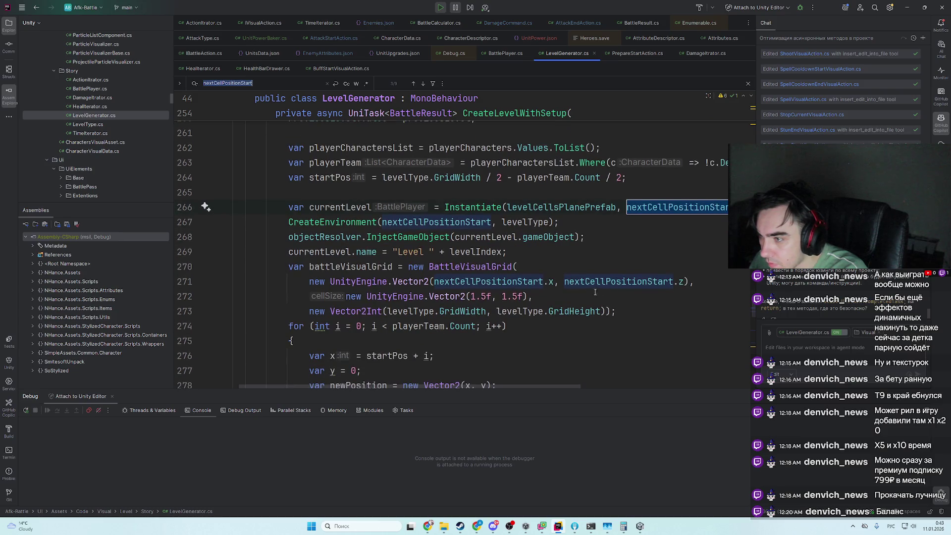
# - Multiply both GridWidth and GridHeight by 1.5f on line 273
pyautogui.moveTo(346, 297); pyautogui.dragTo(526, 297)
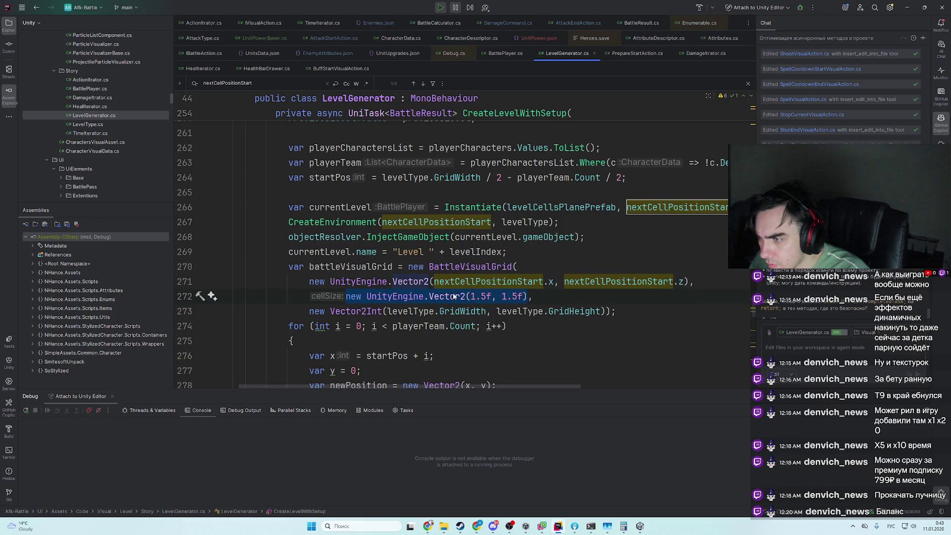
pyautogui.write('*')
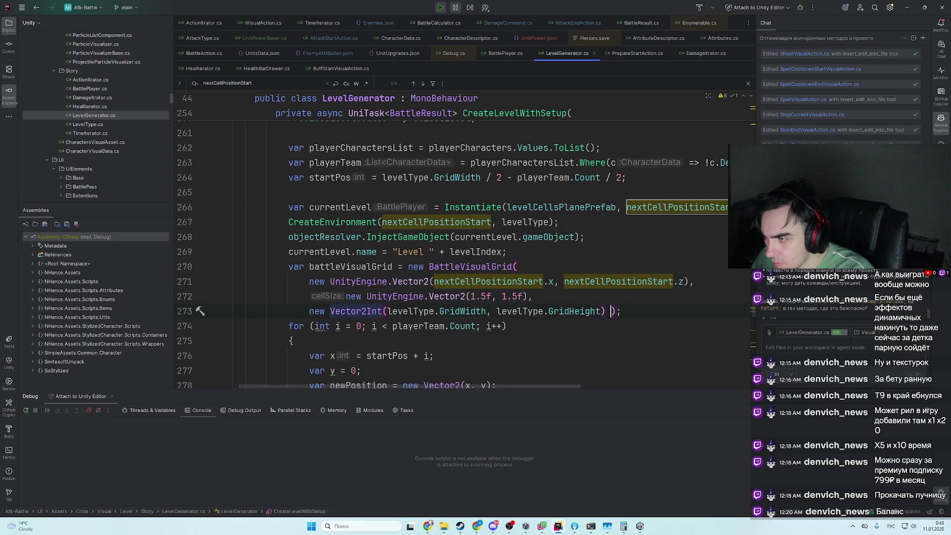
pyautogui.hscroll(3, 590, 378)
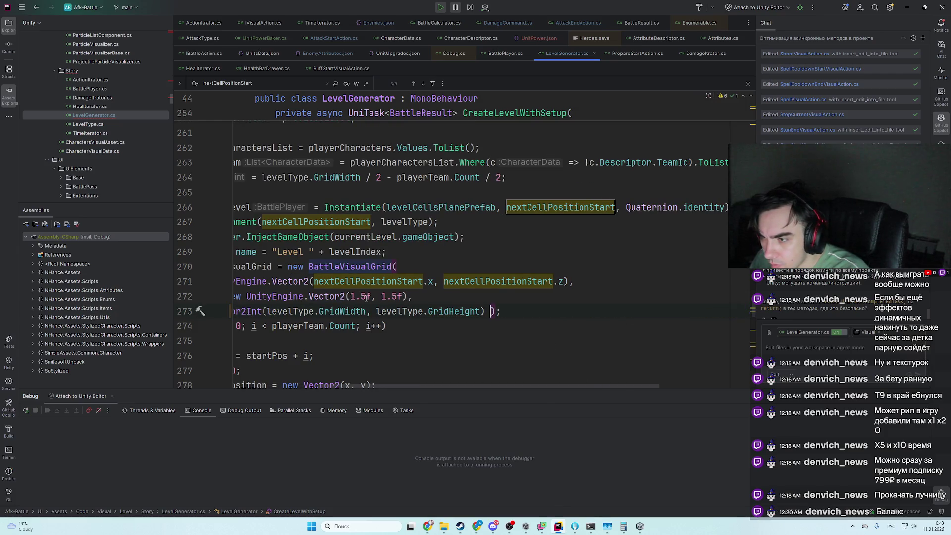
pyautogui.click(372, 296)
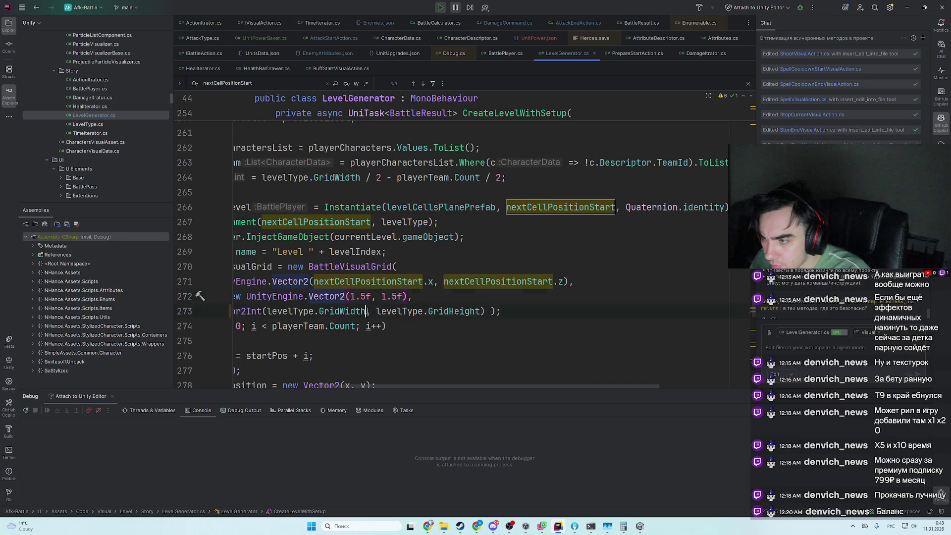
pyautogui.click(367, 311)
pyautogui.write('? 1.5')
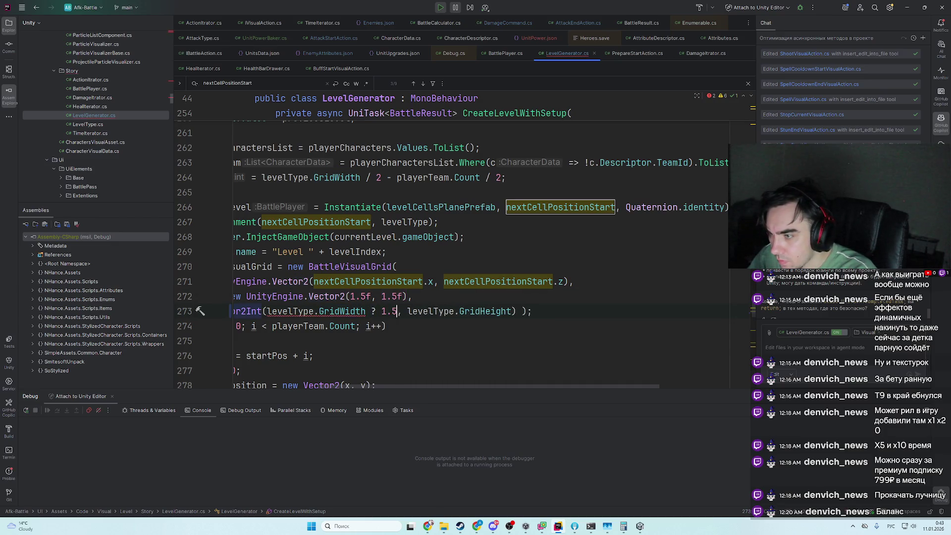
pyautogui.write('f')
pyautogui.hotkey('shift', 'alt')
pyautogui.press('Left')
pyautogui.press('Left')
pyautogui.press('Left')
pyautogui.press('BackSpace')
pyautogui.write('*')
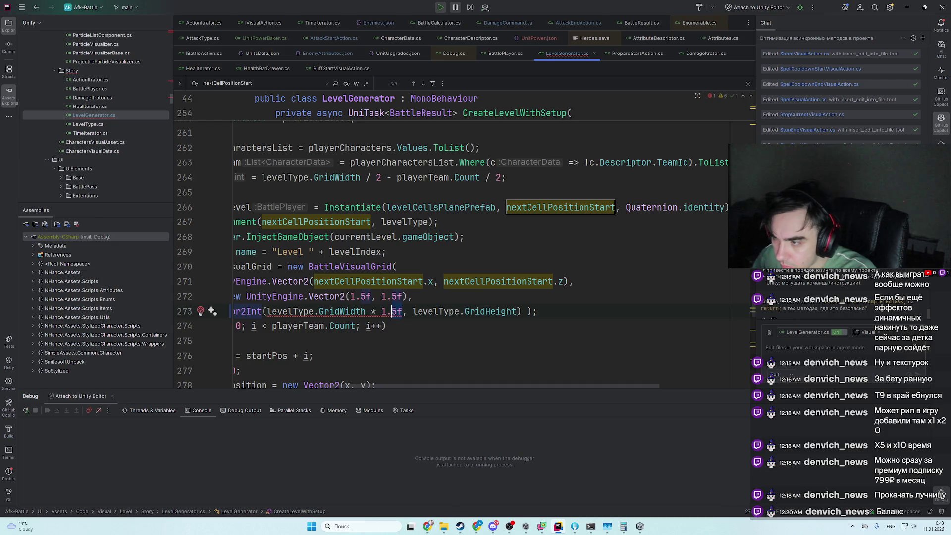
pyautogui.hotkey('shift', 'Left')
pyautogui.hotkey('shift', 'Left')
pyautogui.hotkey('shift', 'Left')
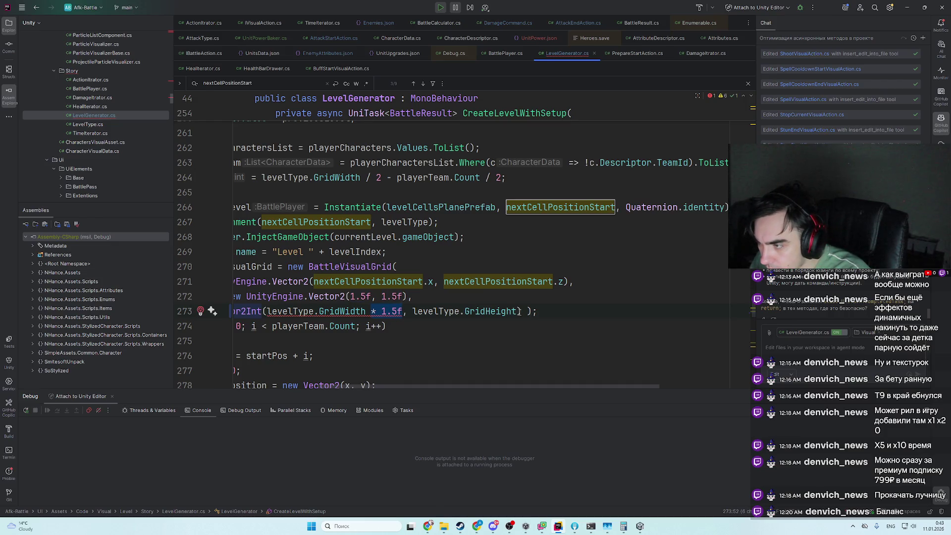
pyautogui.hotkey('ctrl', 'c')
pyautogui.click(519, 312)
pyautogui.hotkey('ctrl', 'v')
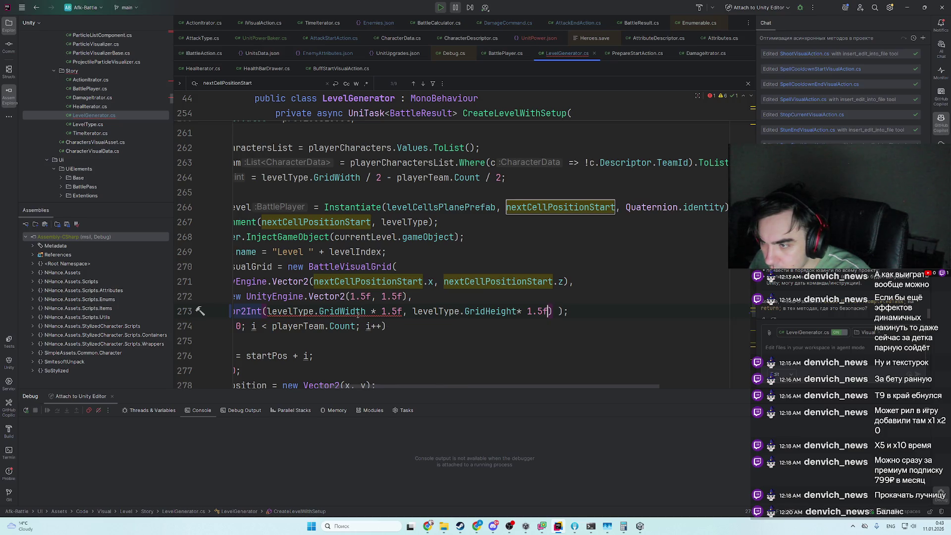
pyautogui.hscroll(-5, 330, 367)
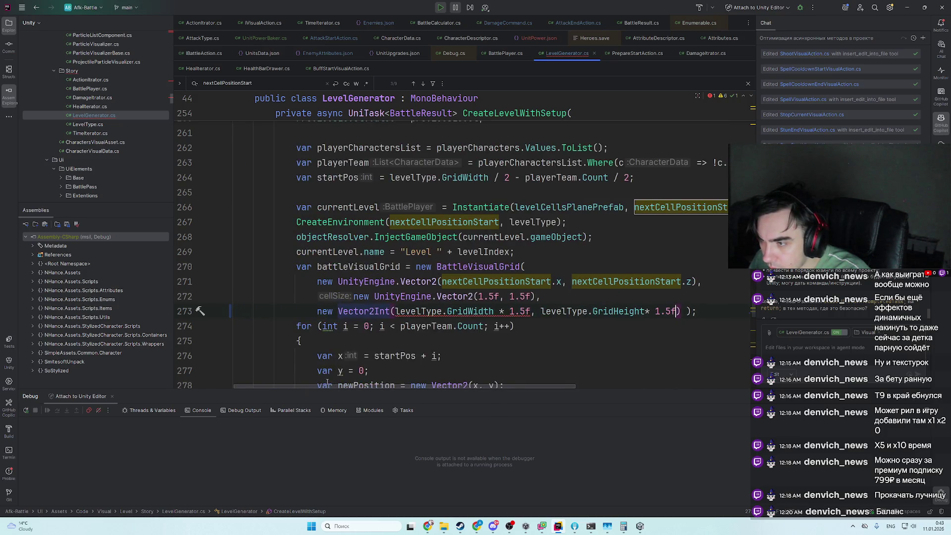
pyautogui.hscroll(2, 332, 384)
# - Change the grid size type on line 273 from Vector2Int to Vector2
pyautogui.doubleClick(351, 312)
pyautogui.write('Ve')
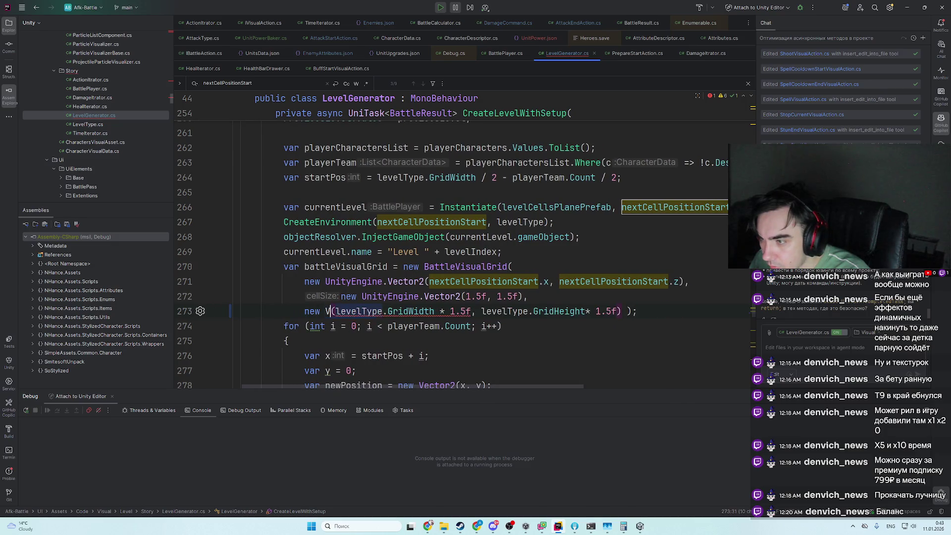
pyautogui.press('Down')
pyautogui.press('Return')
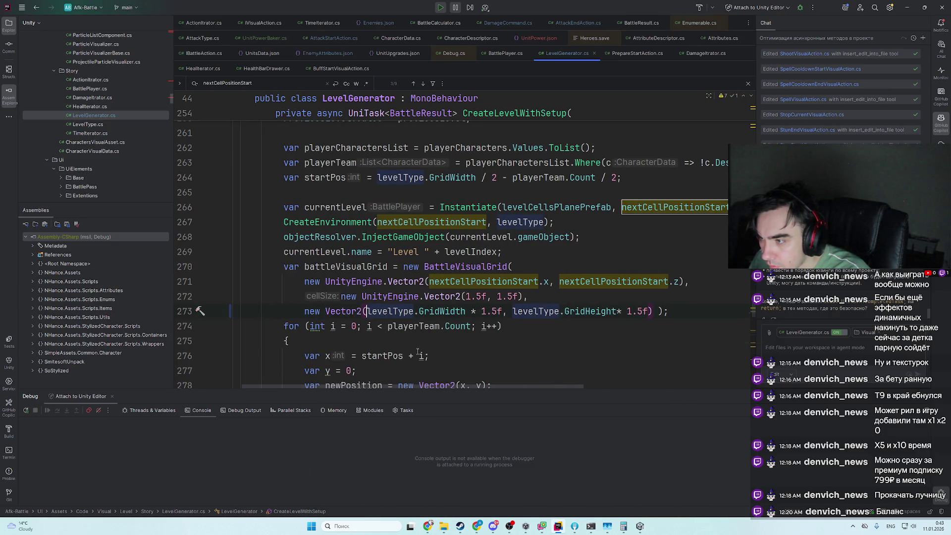
# - Restart play mode in Unity so the new grid code runs
pyautogui.hotkey('alt', 'Tab')
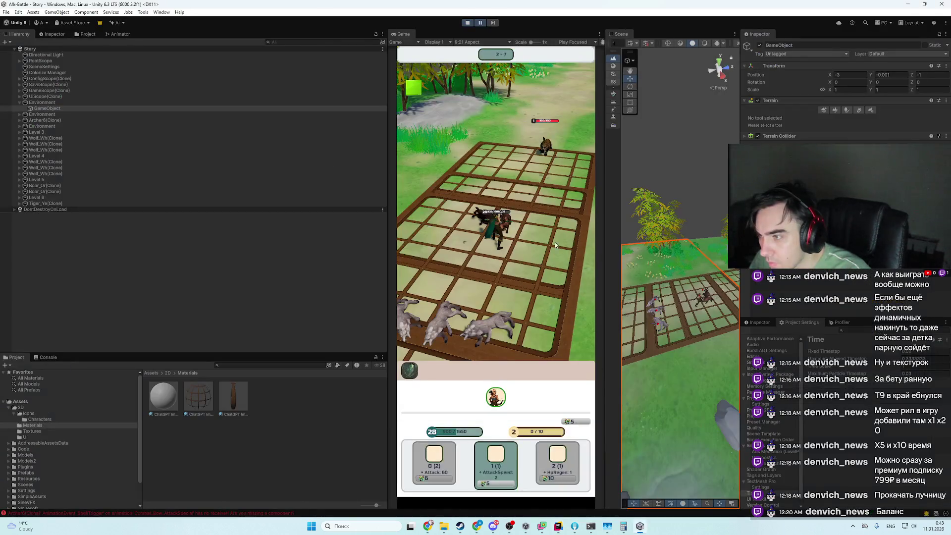
pyautogui.click(469, 23)
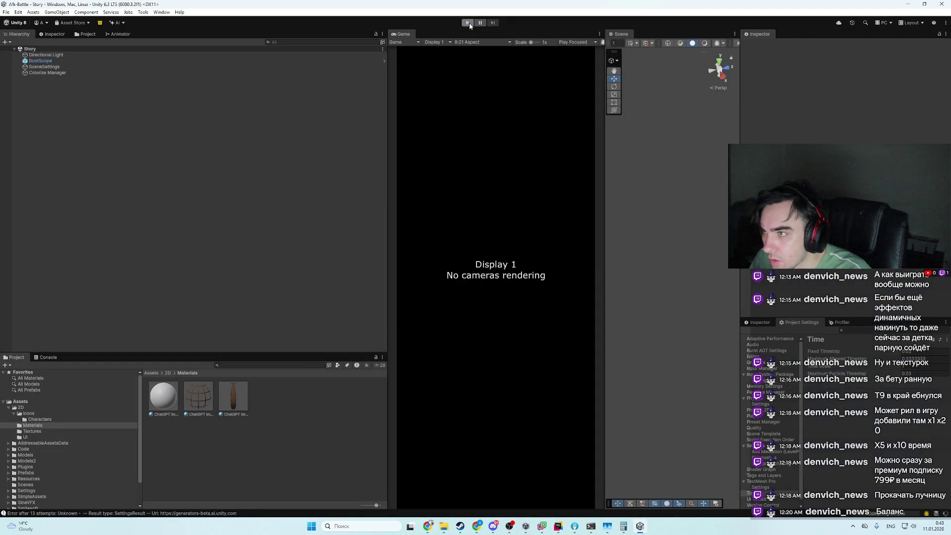
pyautogui.click(468, 22)
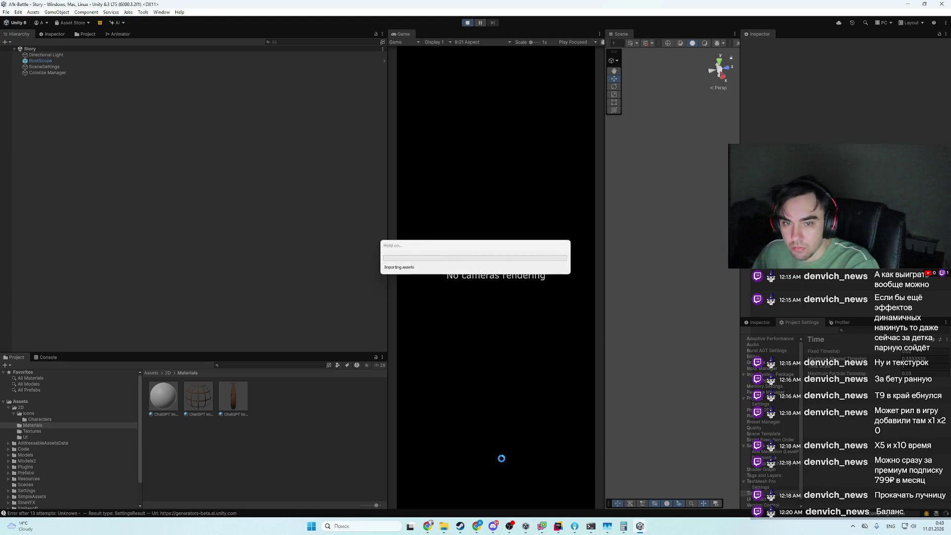
# - View the generated stone tile image enlarged in ChatGPT, then return to Unity
pyautogui.click(428, 527)
pyautogui.click(478, 528)
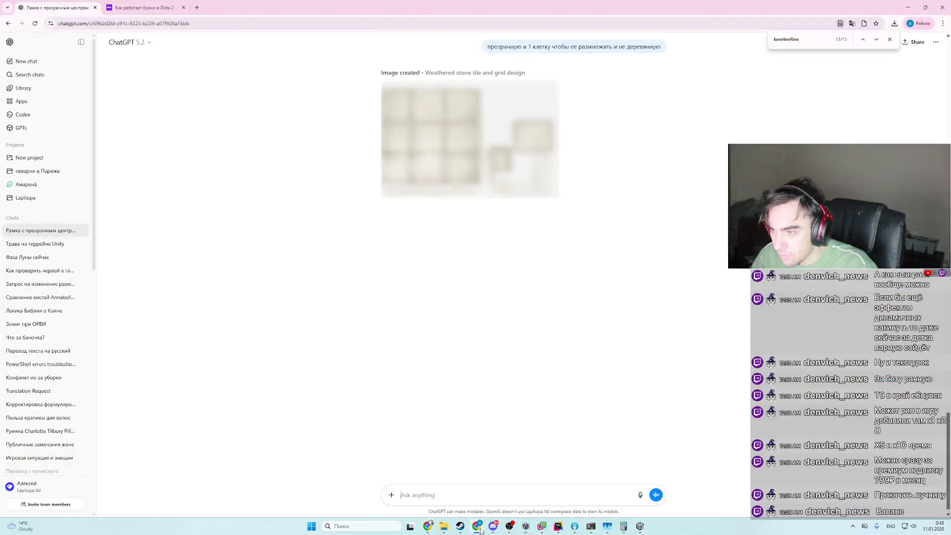
pyautogui.click(479, 528)
pyautogui.click(477, 527)
pyautogui.scroll(2, 526, 262)
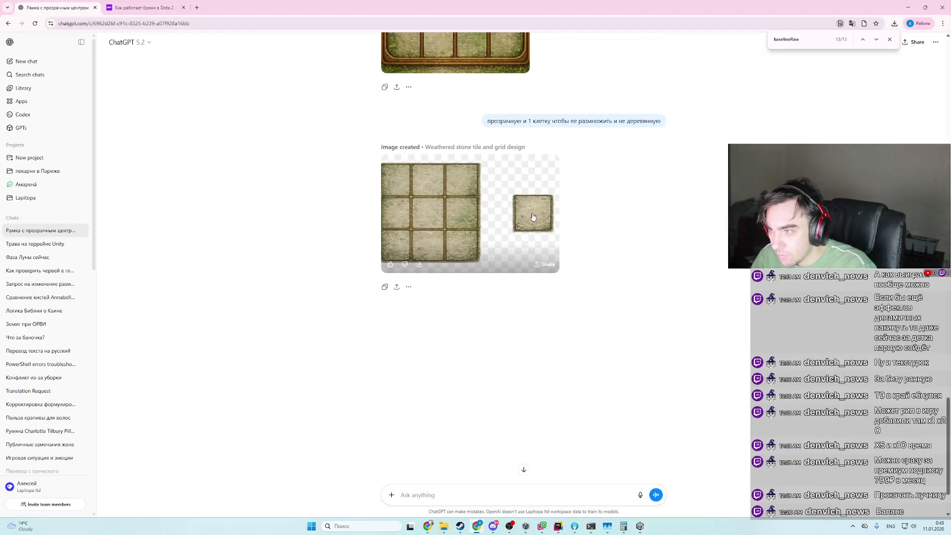
pyautogui.click(532, 215)
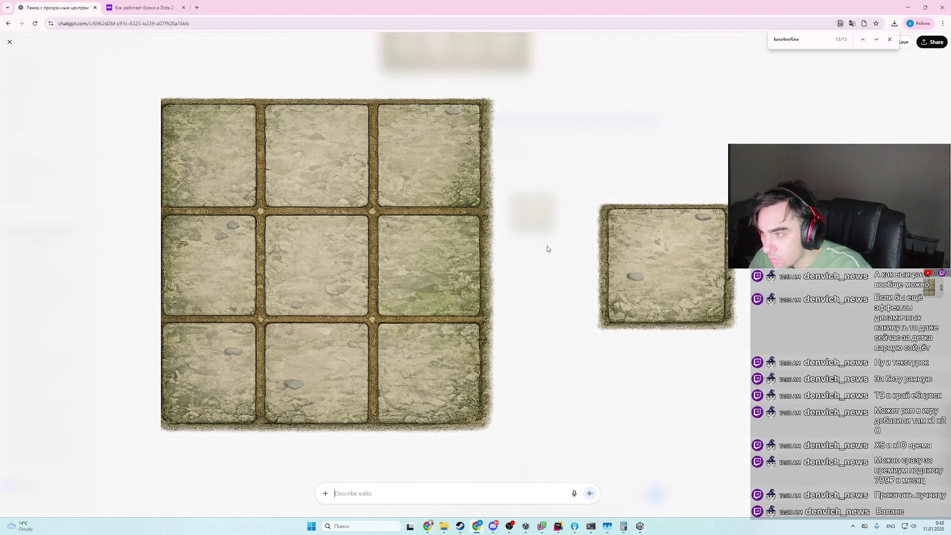
pyautogui.click(548, 248)
pyautogui.hotkey('alt', 'Tab')
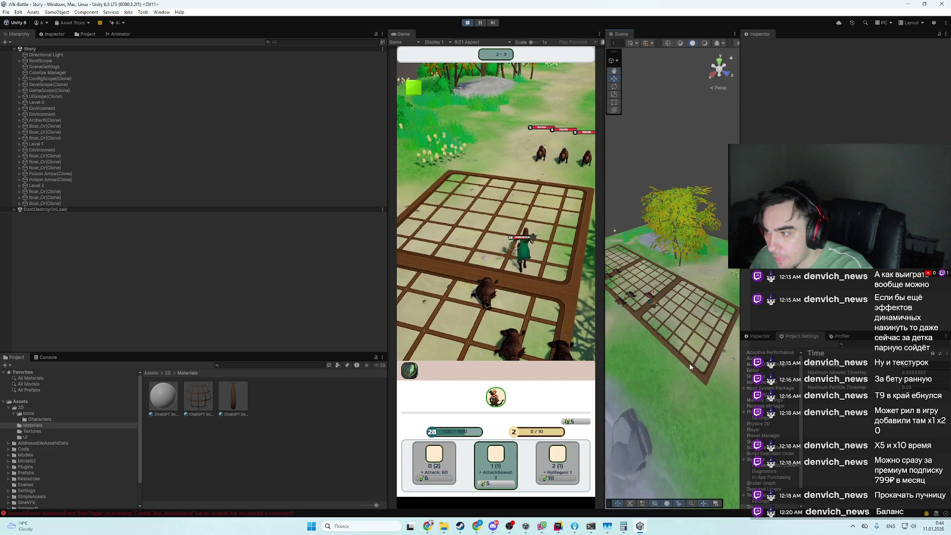
# - Select the terrain and Level 2's grid plane, then orbit the Scene view around it
pyautogui.click(694, 367)
pyautogui.click(696, 367)
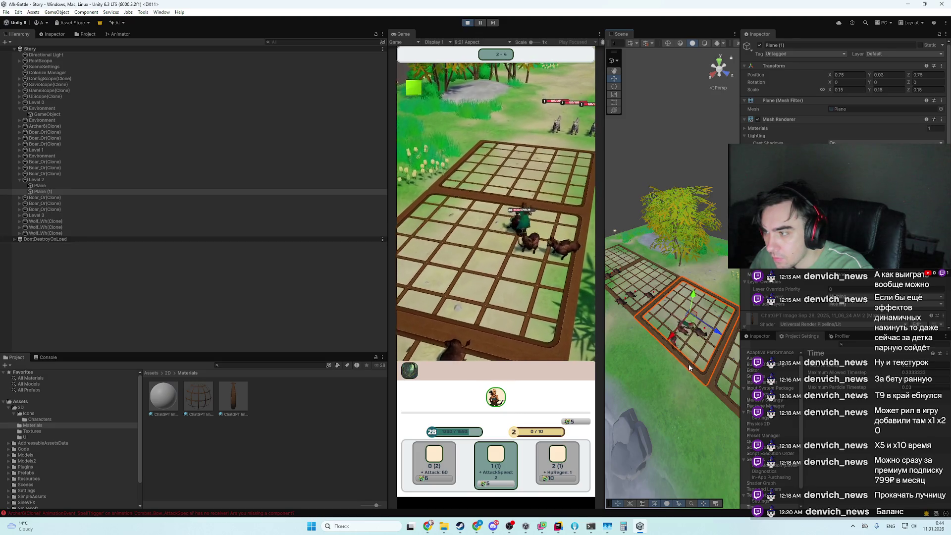
pyautogui.moveTo(692, 367)
pyautogui.mouseDown()
pyautogui.moveTo(674, 347)
pyautogui.moveTo(735, 355)
pyautogui.mouseUp()
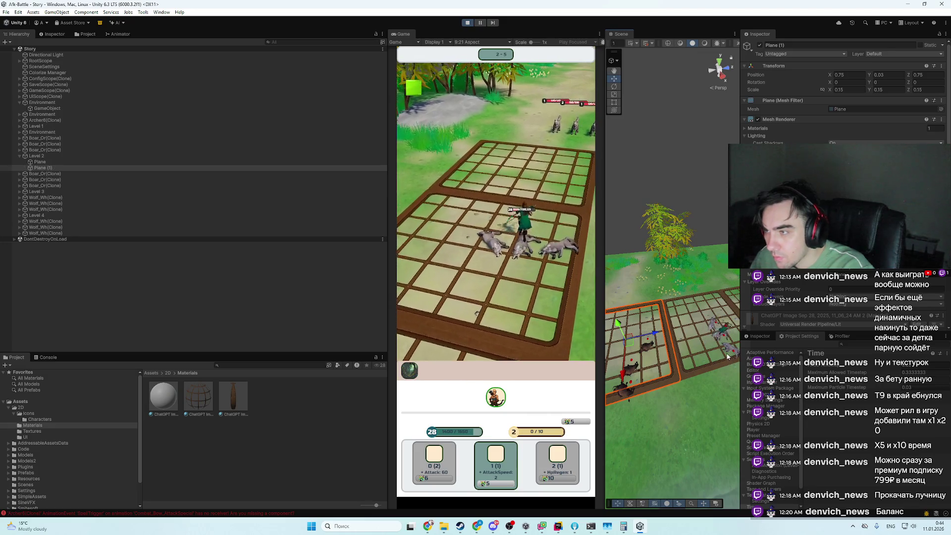
# - Search for and open the GetCellPosition method, selecting the 1.5f multiplier on line 23
pyautogui.hotkey('alt', 'Tab')
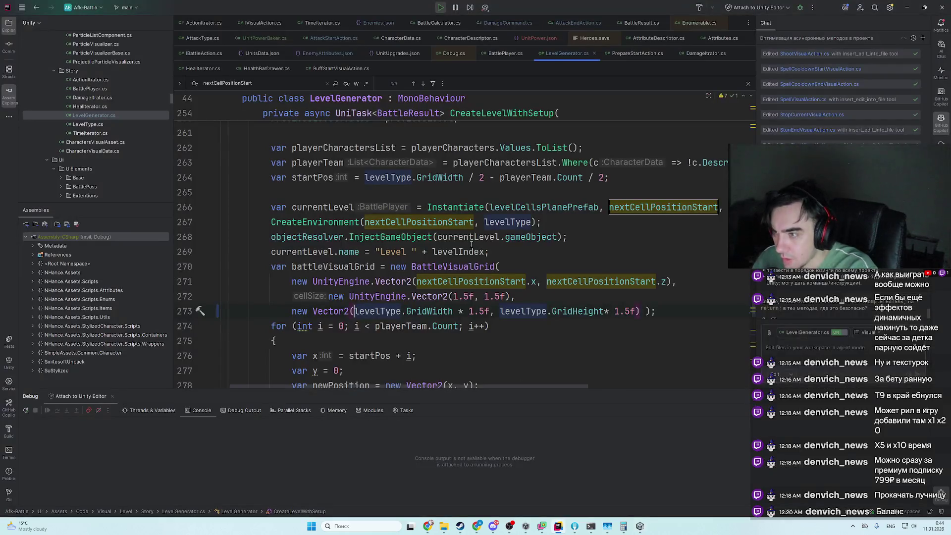
pyautogui.press('shift')
pyautogui.press('shift')
pyautogui.write('getcellpos')
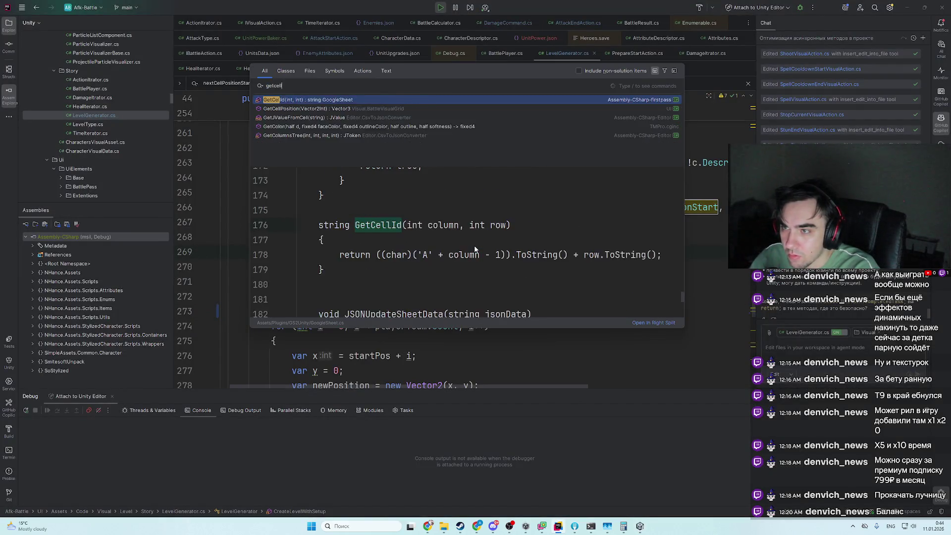
pyautogui.press('Return')
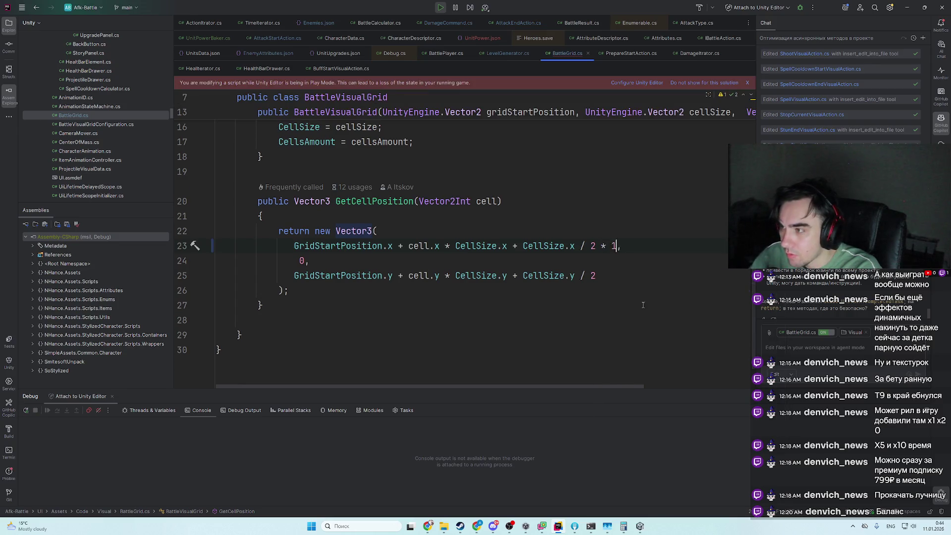
pyautogui.write('.5f')
pyautogui.hotkey('ctrl', 'shift', 'Left')
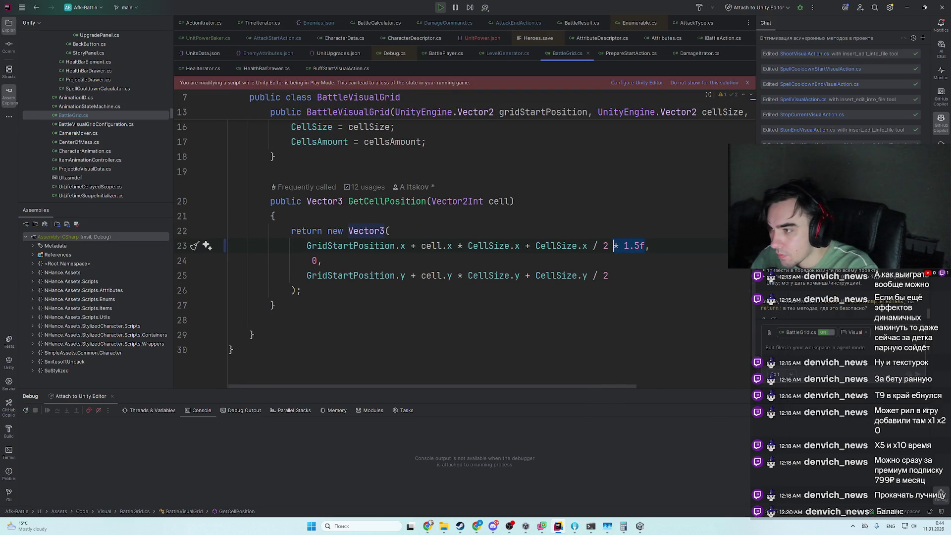
# - Stop and restart play mode in Unity to watch the grid, then stop it again
pyautogui.hotkey('alt', 'Tab')
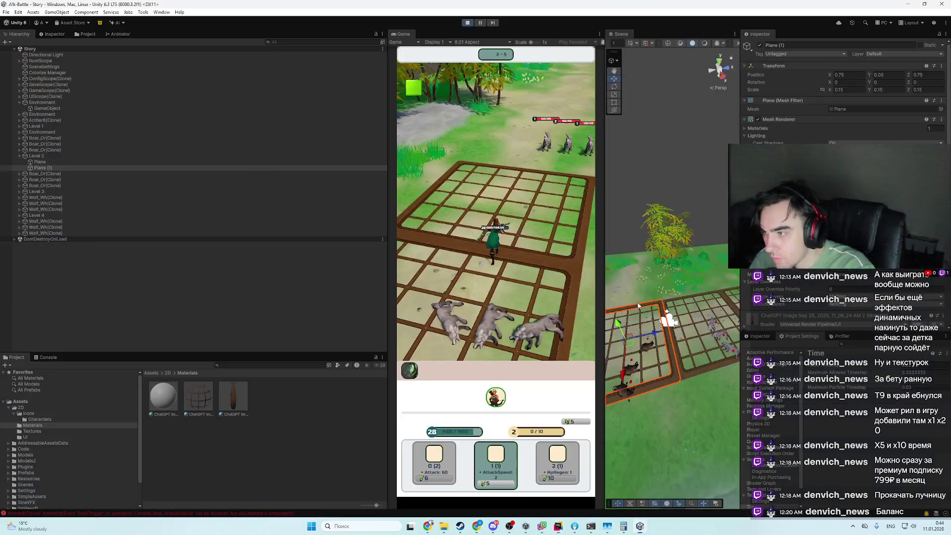
pyautogui.click(467, 23)
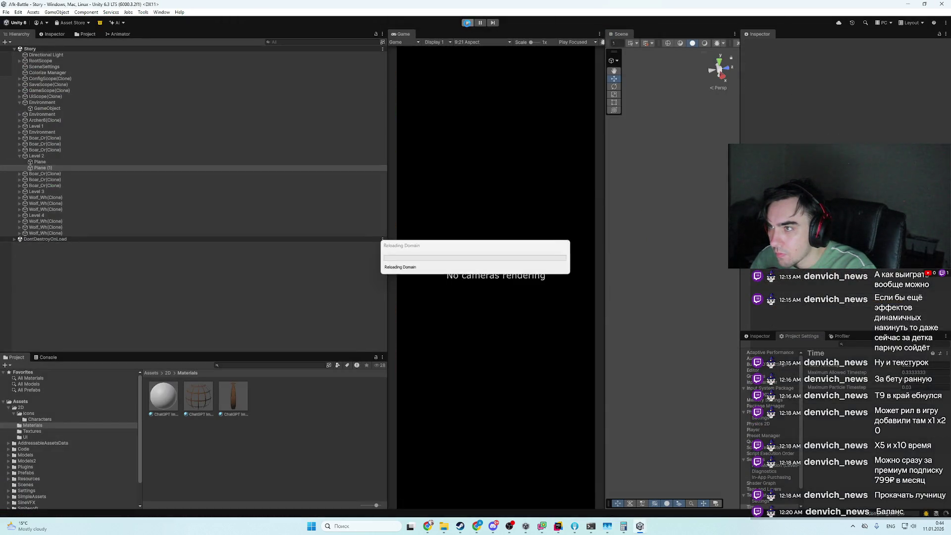
pyautogui.hotkey('alt', 'Tab')
pyautogui.hotkey('alt', 'Tab')
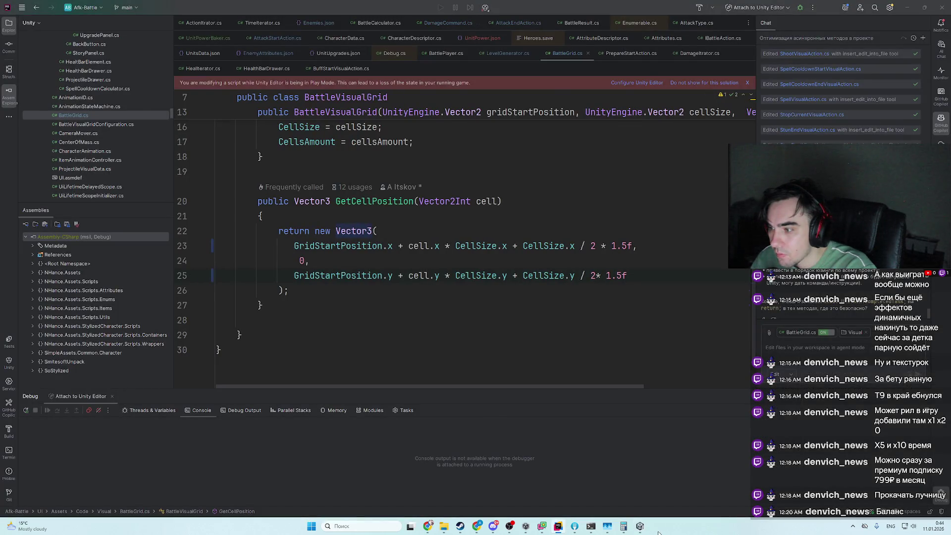
pyautogui.click(559, 525)
pyautogui.click(562, 525)
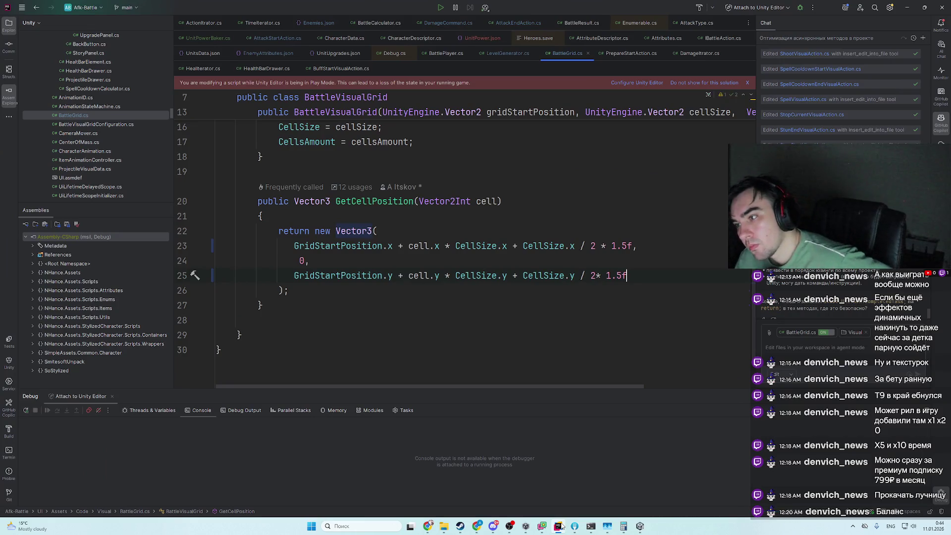
pyautogui.click(562, 526)
pyautogui.click(467, 23)
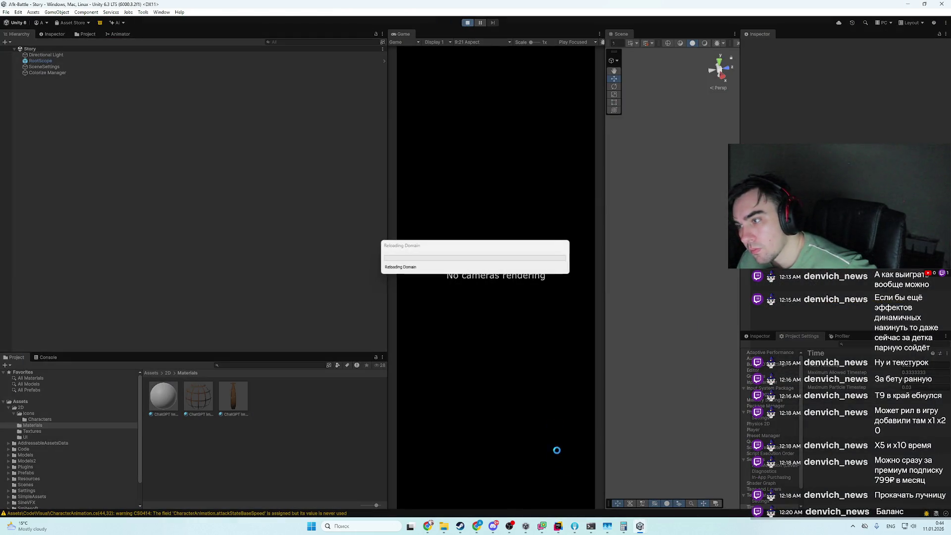
pyautogui.click(558, 526)
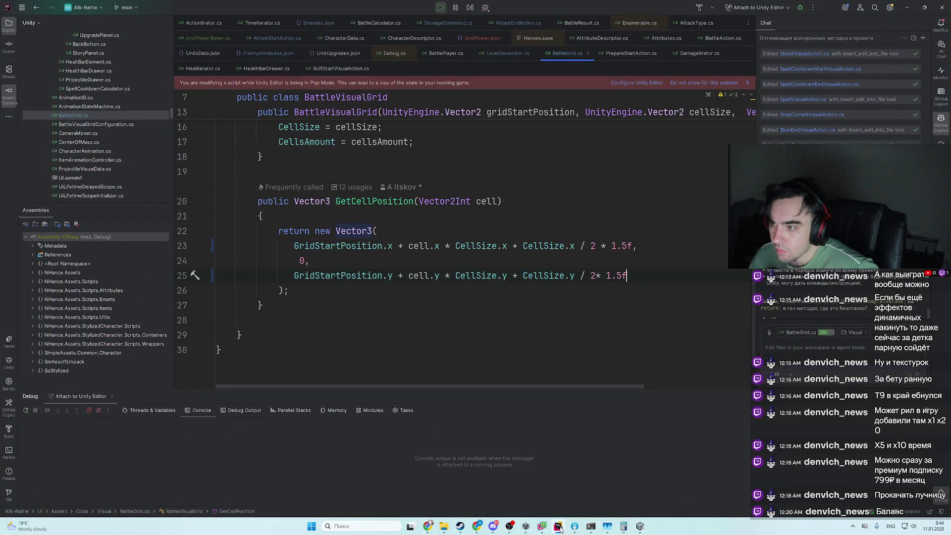
pyautogui.click(560, 529)
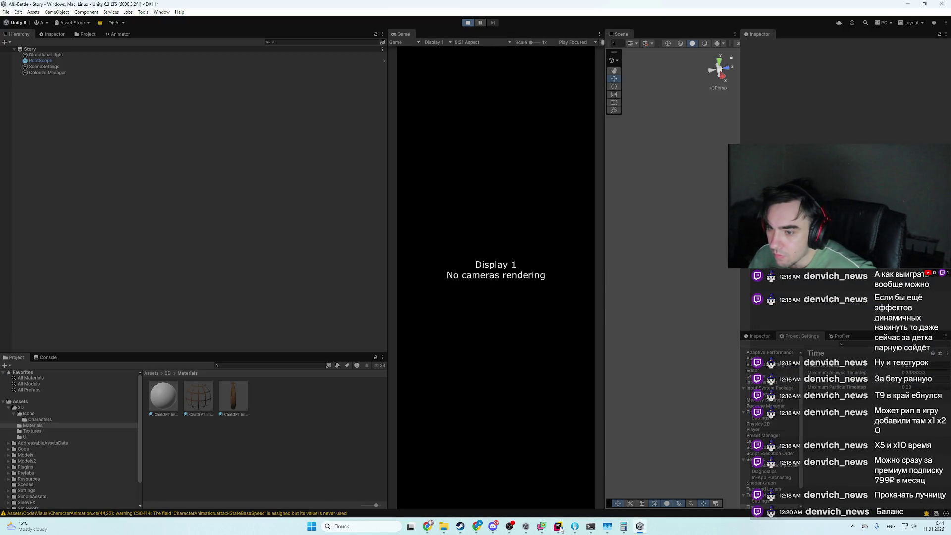
pyautogui.click(561, 529)
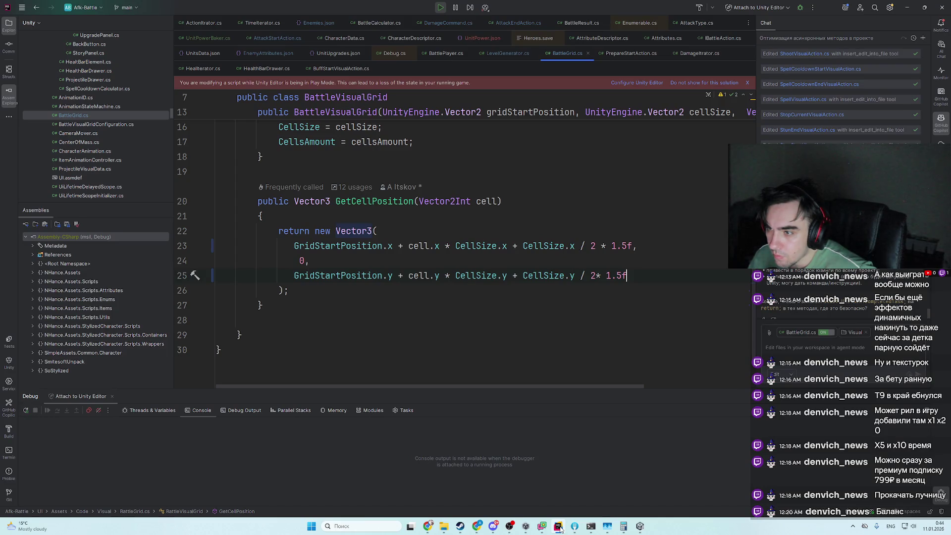
pyautogui.click(561, 530)
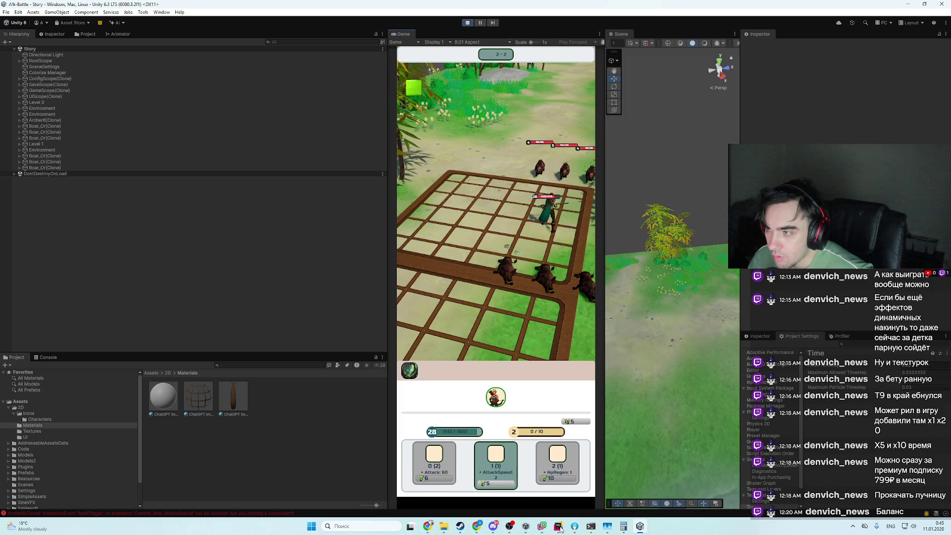
pyautogui.hotkey('ctrl', 'p')
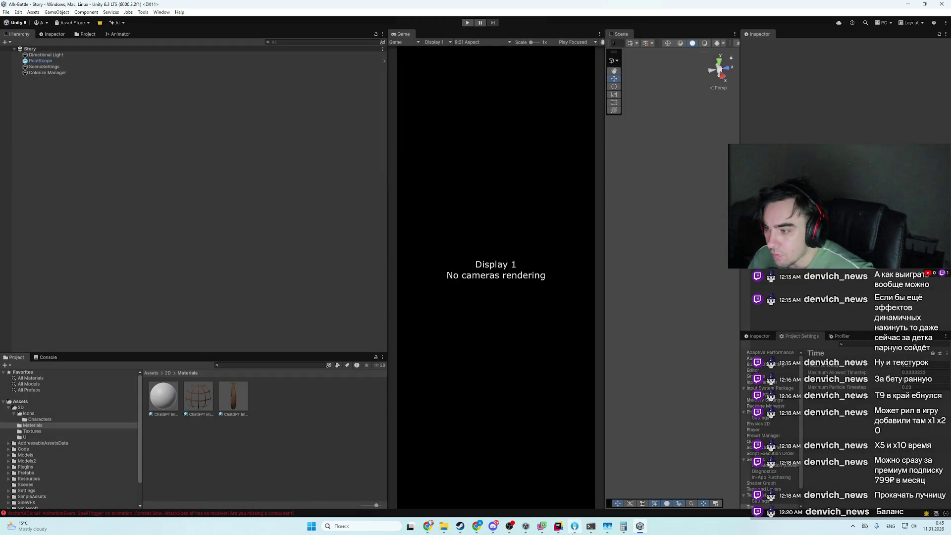
pyautogui.click(558, 526)
# - Change '* 1.5f' to '/ 1.5f' on lines 25 and 23 of GetCellPosition
pyautogui.rightClick(623, 286)
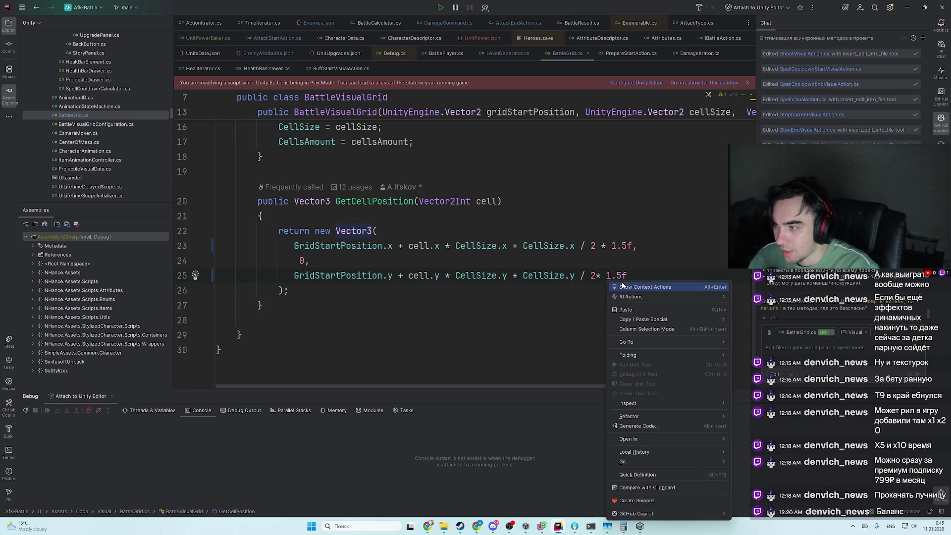
pyautogui.press('Escape')
pyautogui.press('BackSpace')
pyautogui.write('/')
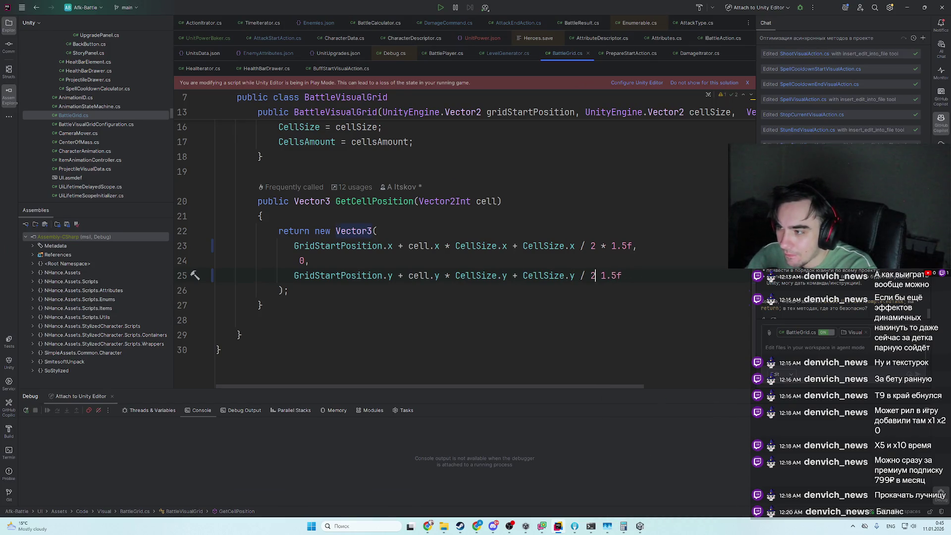
pyautogui.press('Up')
pyautogui.press('Up')
pyautogui.press('BackSpace')
pyautogui.write('/')
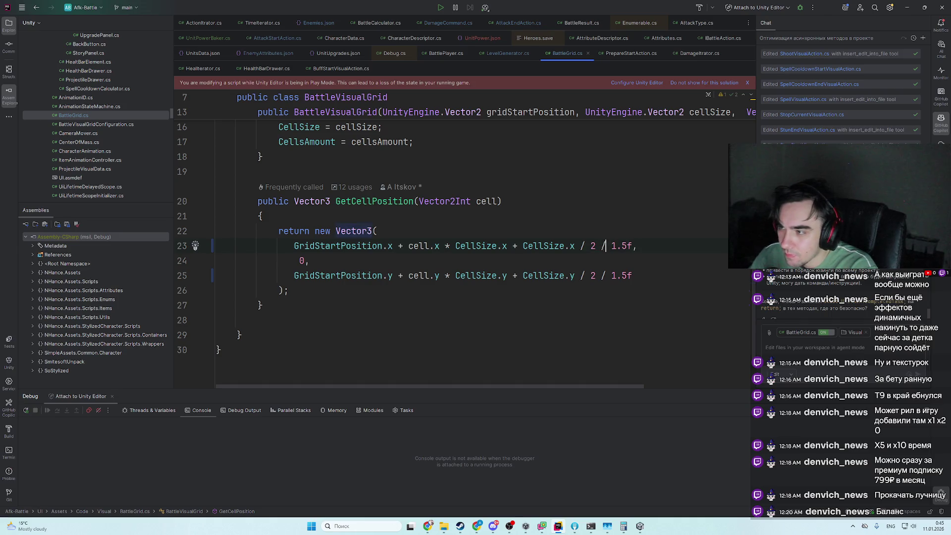
# - Let Unity recompile, then jump to the GridStartPosition declaration in the code
pyautogui.hotkey('alt', 'Tab')
pyautogui.hotkey('alt', 'Tab')
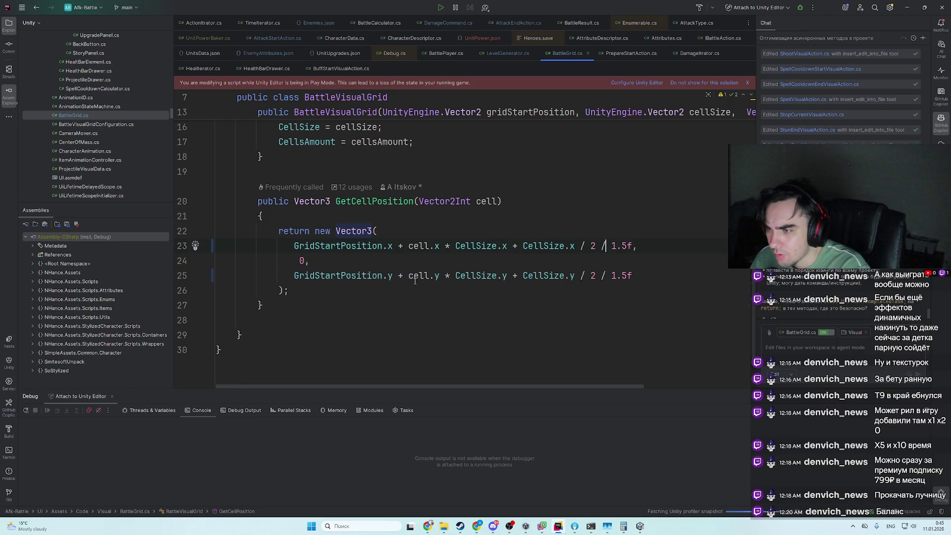
pyautogui.hscroll(-1, 391, 277)
pyautogui.click(394, 278)
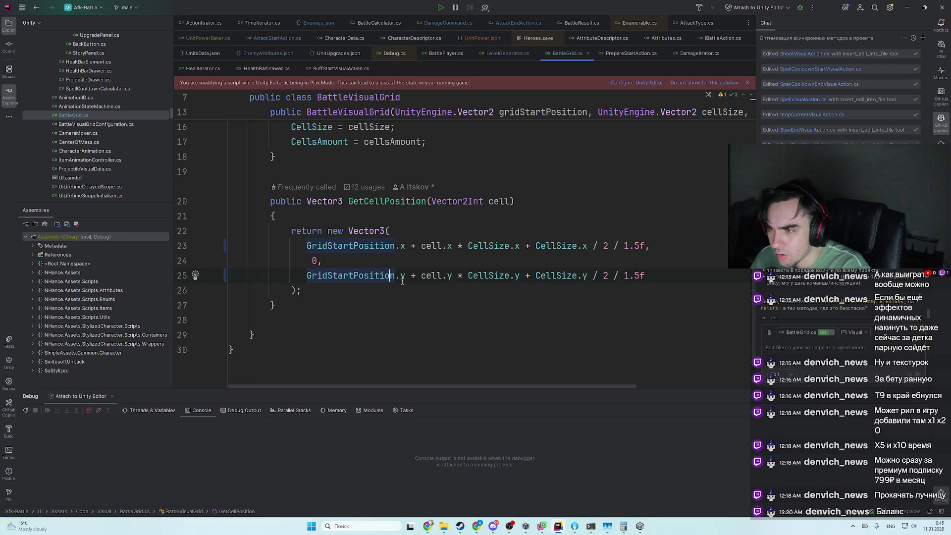
pyautogui.click(422, 277)
pyautogui.hscroll(1, 390, 275)
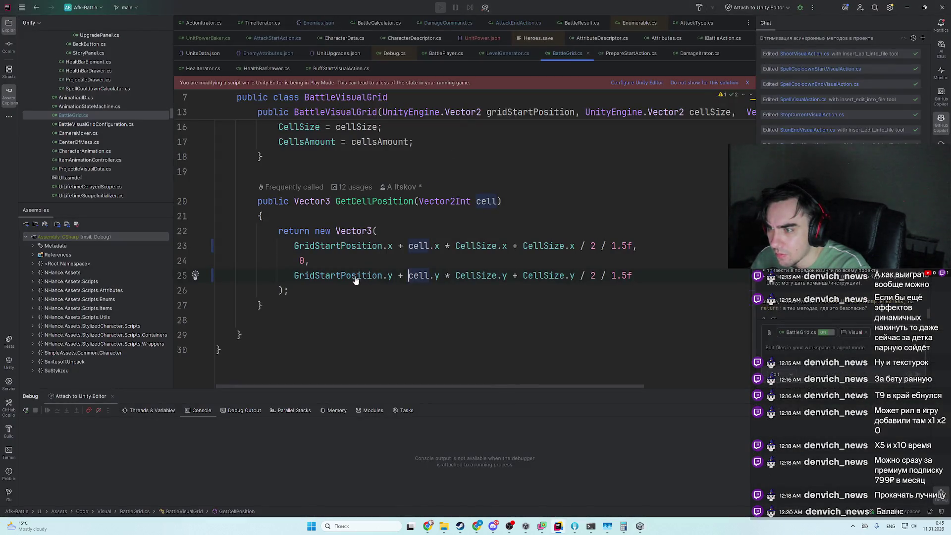
pyautogui.keyDown('ctrl'); pyautogui.click(371, 278); pyautogui.keyUp('ctrl')
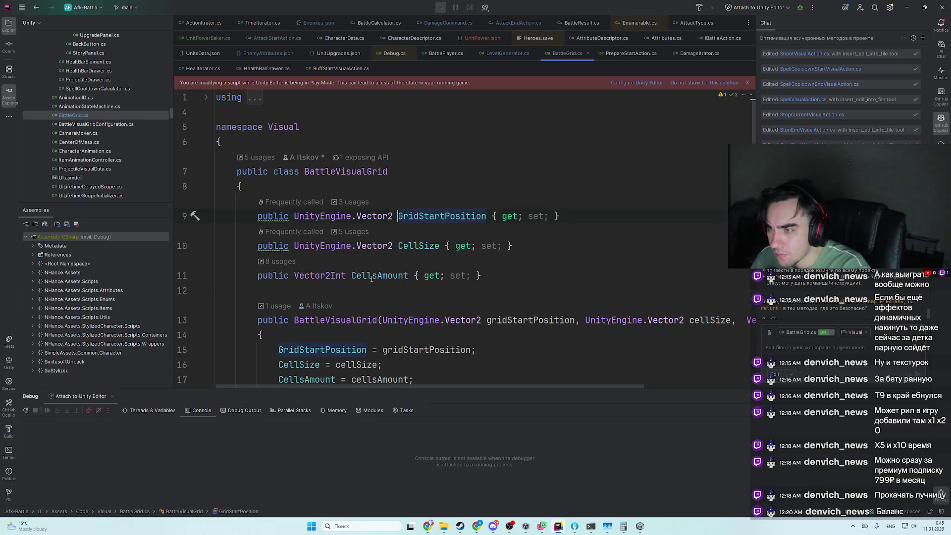
pyautogui.scroll(-3, 488, 309)
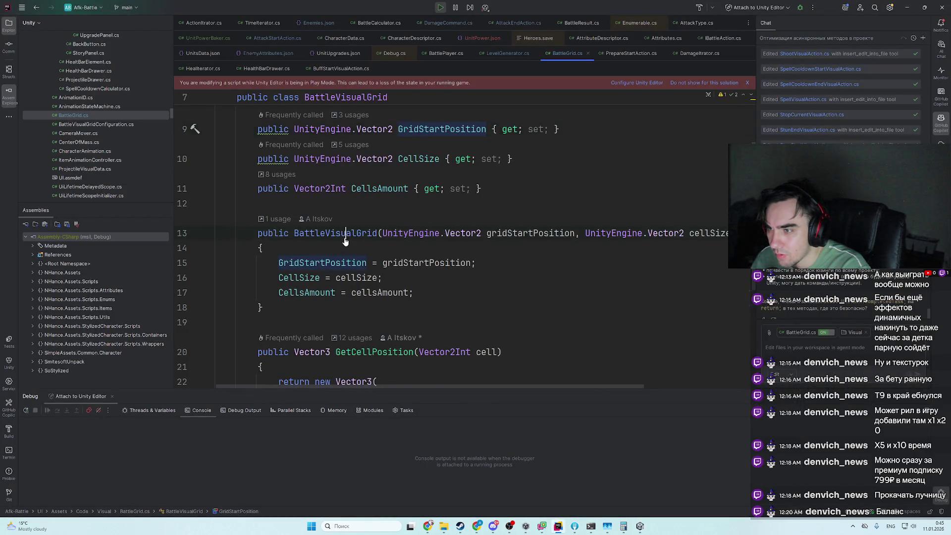
# - Check the BattleVisualGrid constructor call in LevelGenerator and return to BattleGrid.cs
pyautogui.keyDown('ctrl'); pyautogui.click(345, 238); pyautogui.keyUp('ctrl')
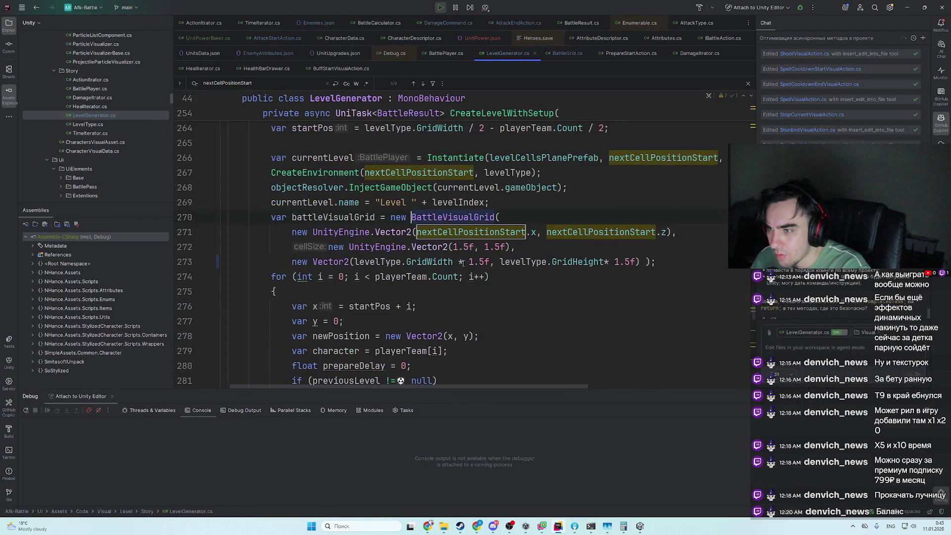
pyautogui.hotkey('ctrl', 'alt', 'Left')
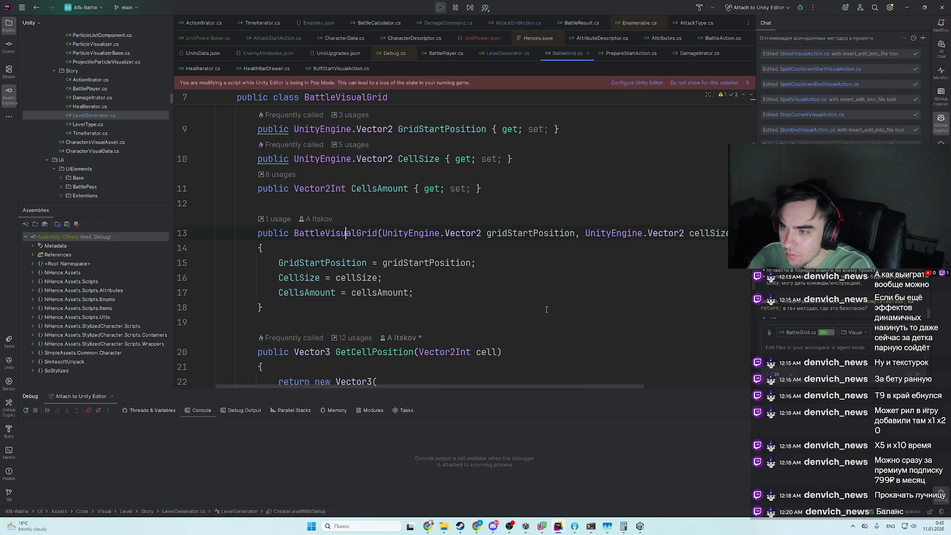
pyautogui.hotkey('alt', 'Tab')
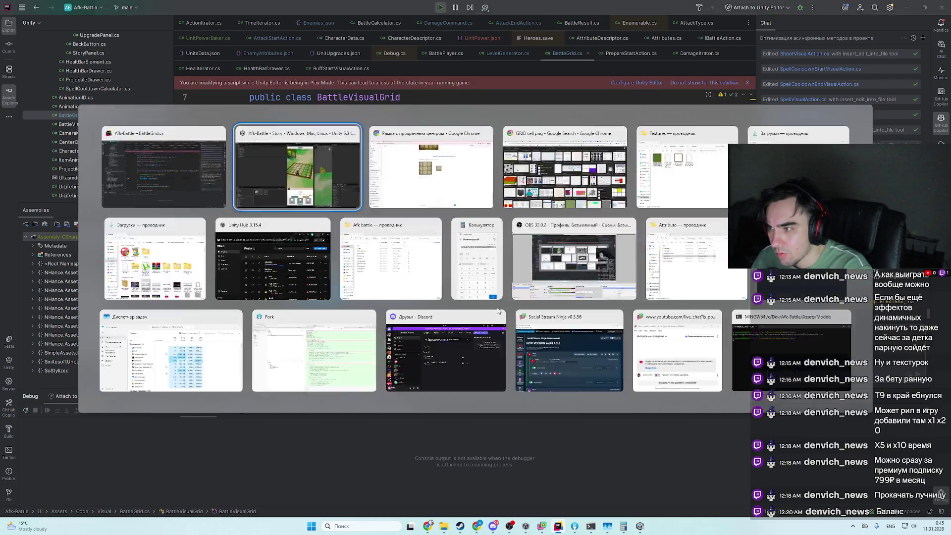
pyautogui.hotkey('alt', 'Tab')
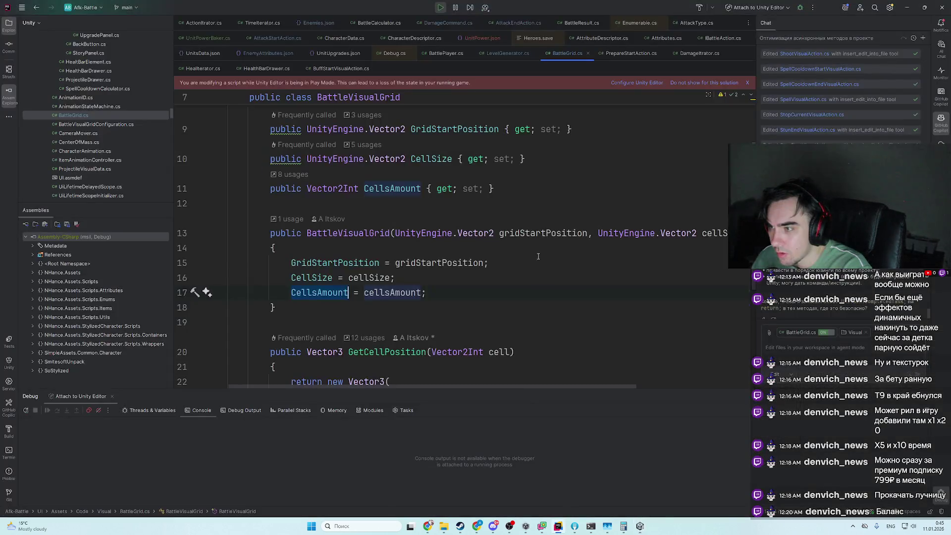
# - Revert GetCellPosition's offsets on lines 23 and 25 back to '* 1.5f'
pyautogui.scroll(-3, 613, 250)
pyautogui.click(614, 251)
pyautogui.press('Down')
pyautogui.press('End')
pyautogui.press('Left')
pyautogui.press('Left')
pyautogui.press('Left')
pyautogui.press('BackSpace')
pyautogui.write('*')
pyautogui.press('Down')
pyautogui.press('Down')
pyautogui.press('End')
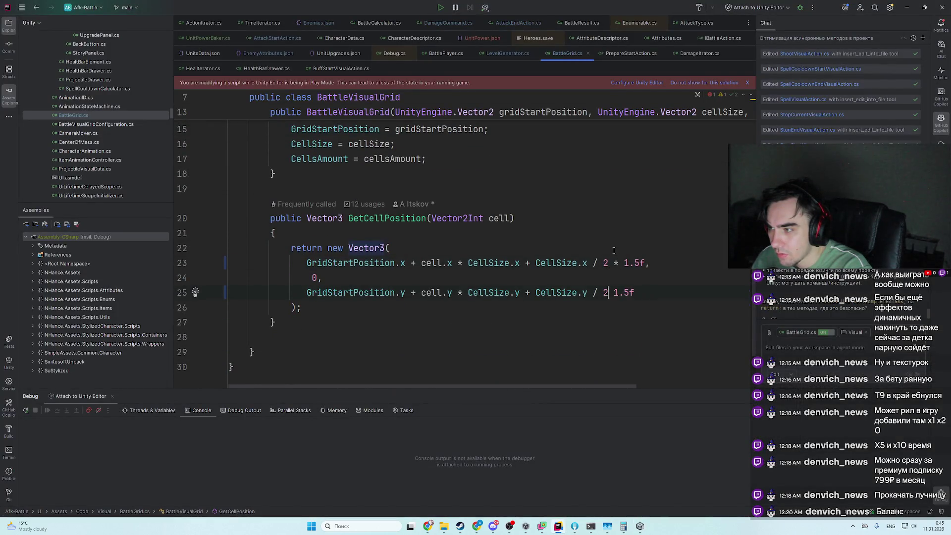
pyautogui.press('BackSpace')
pyautogui.press('BackSpace')
pyautogui.press('BackSpace')
# - Restore line 273 to a Vector2Int of plain GridWidth and GridHeight, removing the 1.5f multipliers
pyautogui.scroll(4, 614, 250)
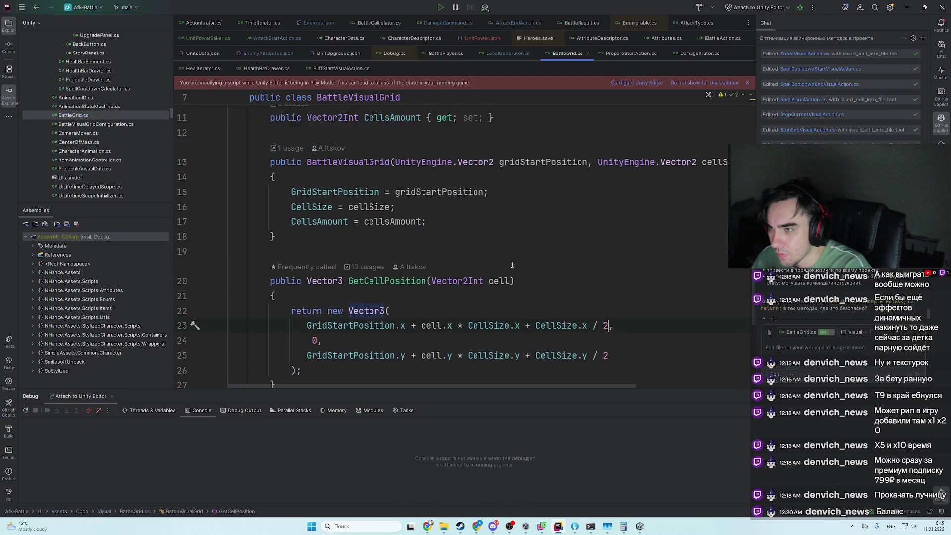
pyautogui.keyDown('ctrl'); pyautogui.click(346, 218); pyautogui.keyUp('ctrl')
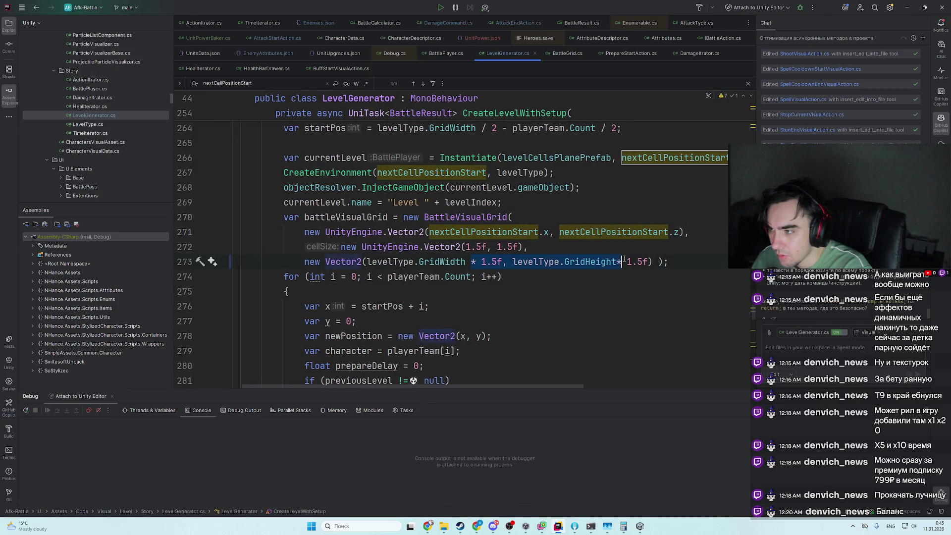
pyautogui.click(361, 261)
pyautogui.write('Int')
pyautogui.click(664, 262)
pyautogui.press('BackSpace')
pyautogui.press('BackSpace')
pyautogui.press('BackSpace')
pyautogui.hotkey('ctrl', 'Left')
pyautogui.hotkey('ctrl', 'Left')
pyautogui.hotkey('ctrl', 'Left')
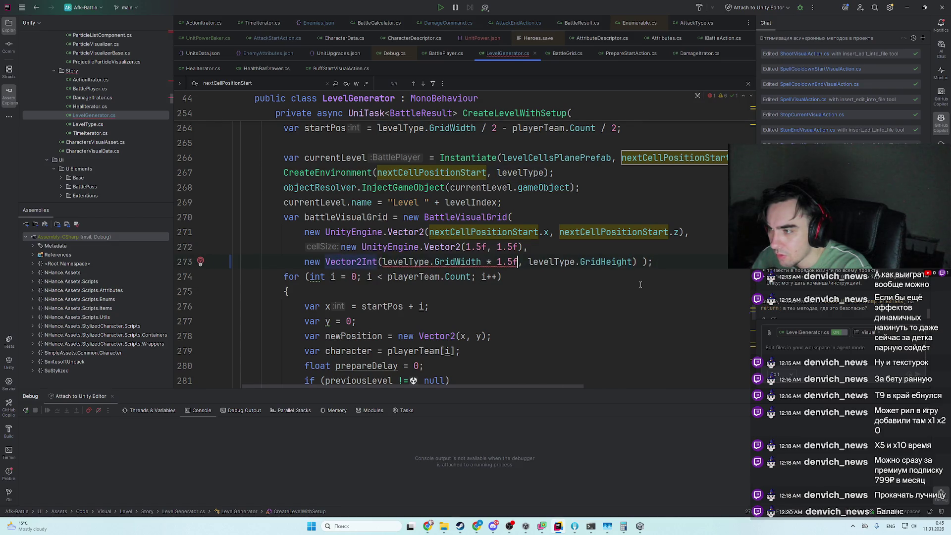
pyautogui.press('BackSpace')
pyautogui.press('BackSpace')
pyautogui.press('BackSpace')
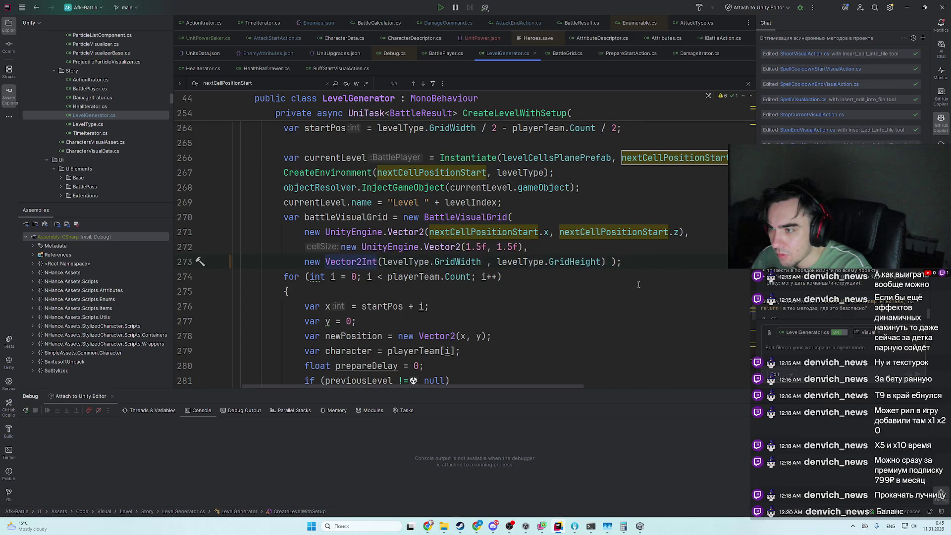
pyautogui.write('/ 1.5f')
pyautogui.press('BackSpace')
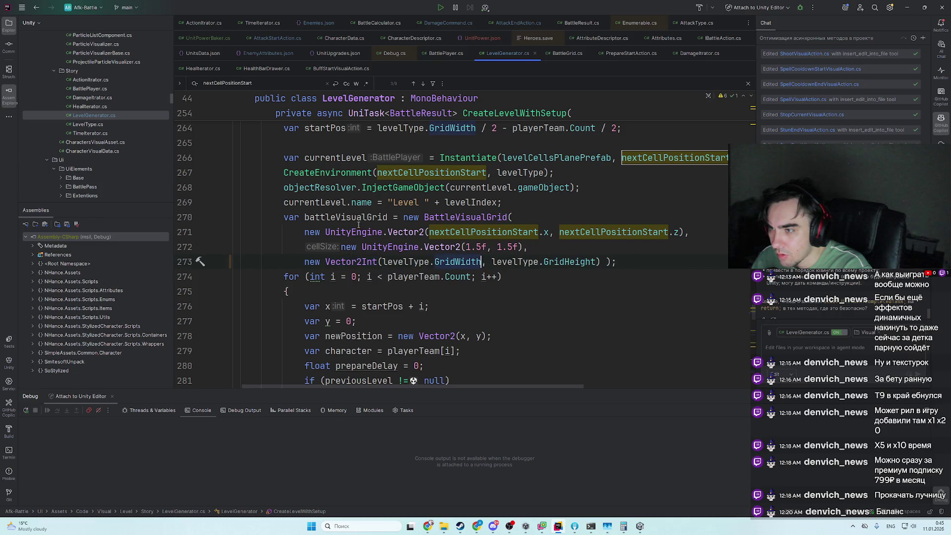
# - Find the nextCellPositionStart assignment on line 335 and scale its CellsAmount.y step by 1.5f
pyautogui.scroll(3, 426, 247)
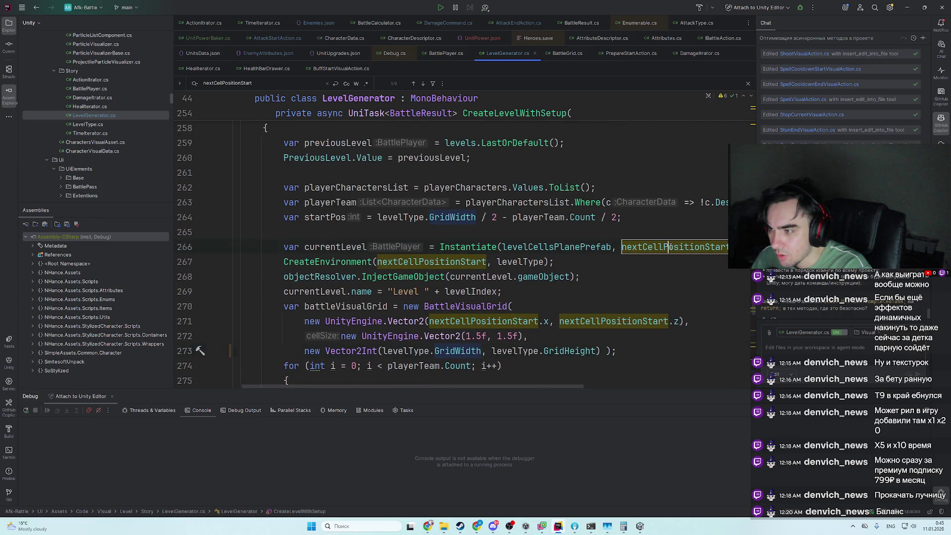
pyautogui.doubleClick(673, 247)
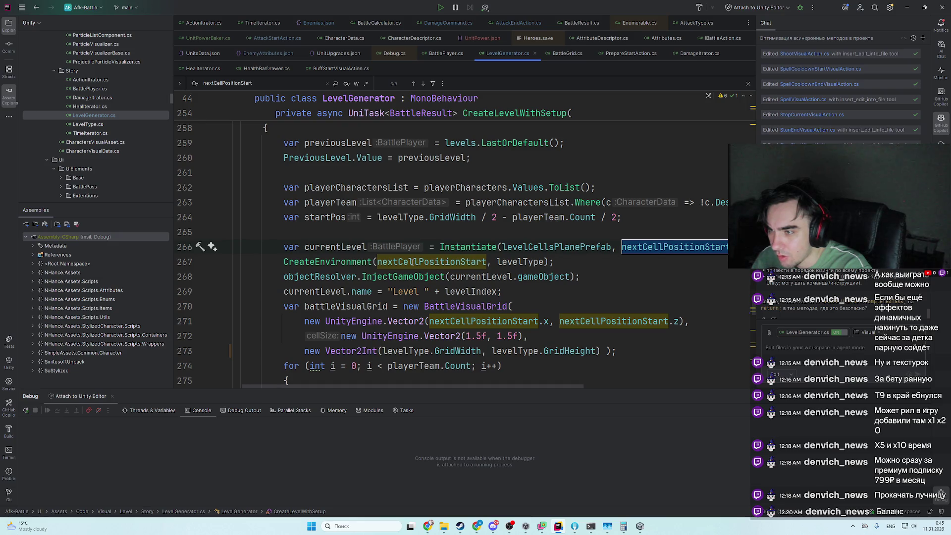
pyautogui.hotkey('ctrl', 'f')
pyautogui.press('Return')
pyautogui.press('Return')
pyautogui.press('Return')
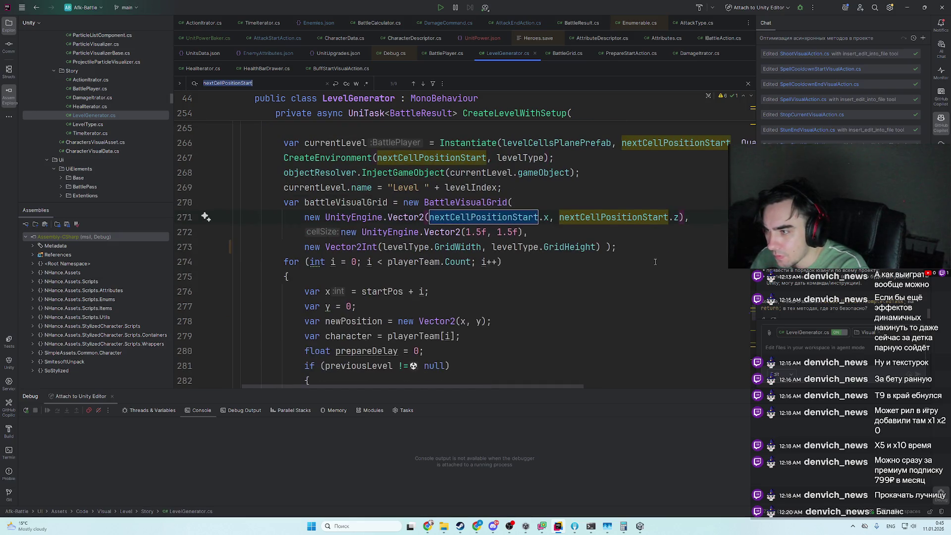
pyautogui.press('Return')
pyautogui.press('Return')
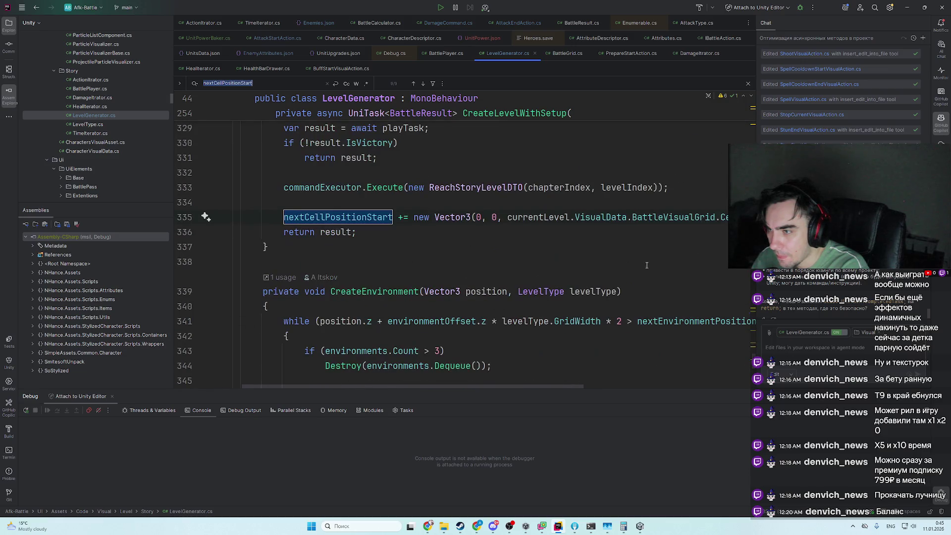
pyautogui.moveTo(570, 380); pyautogui.dragTo(701, 391)
pyautogui.click(632, 261)
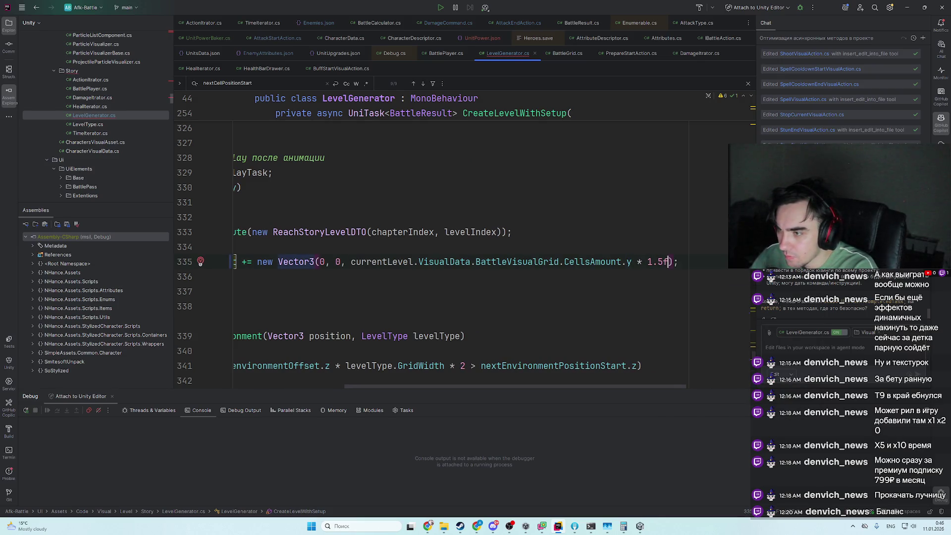
pyautogui.hotkey('alt', 'Tab')
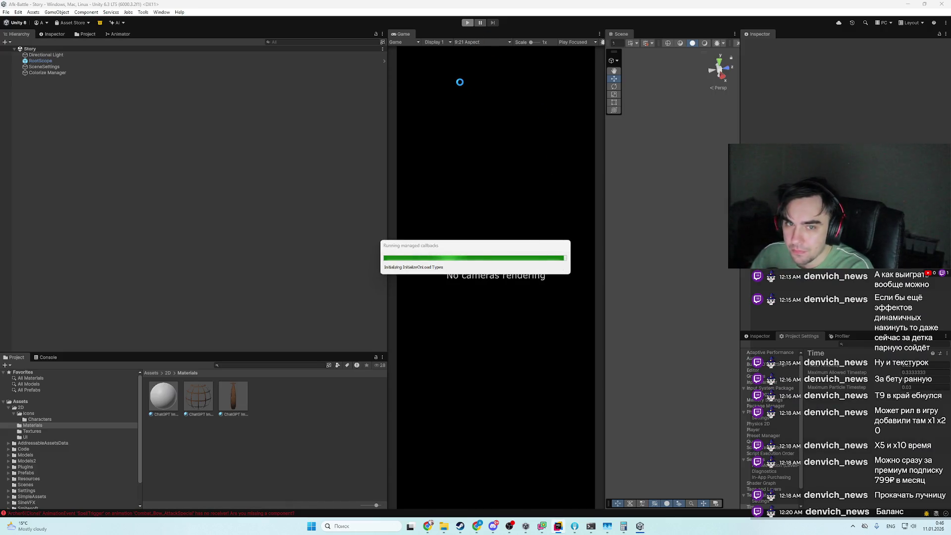
# - Start play mode and open the battle-pass panel in the Game view
pyautogui.click(465, 24)
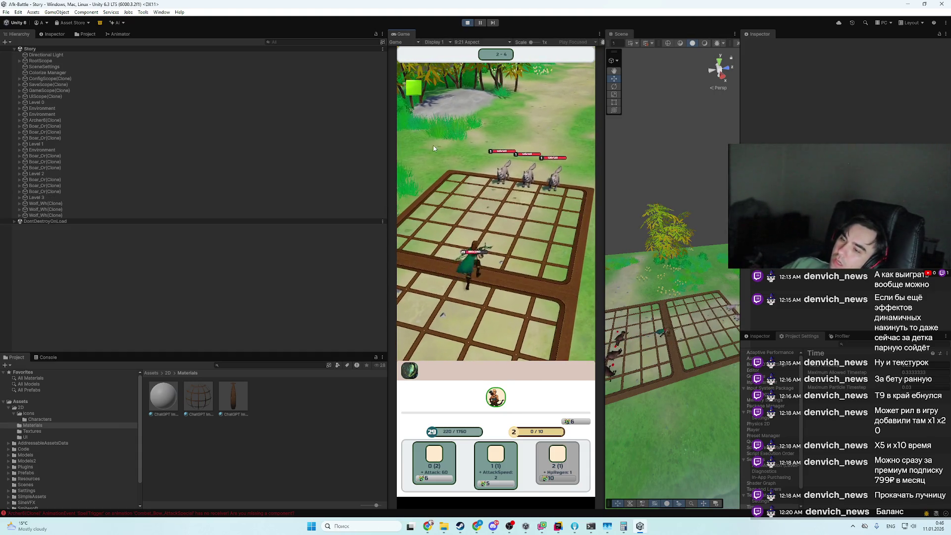
pyautogui.click(413, 85)
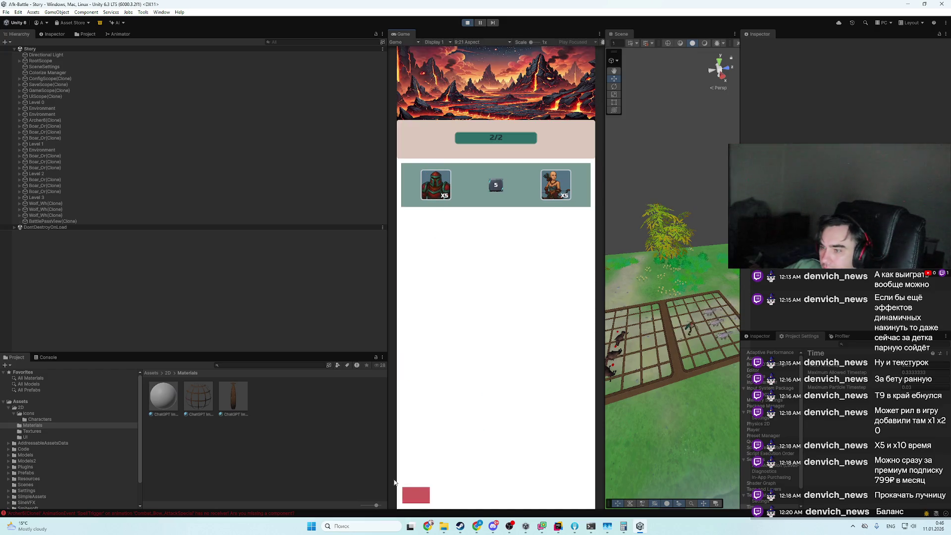
# - Close the battle-pass panel, review the Console log during the battle, and stop play mode
pyautogui.click(427, 492)
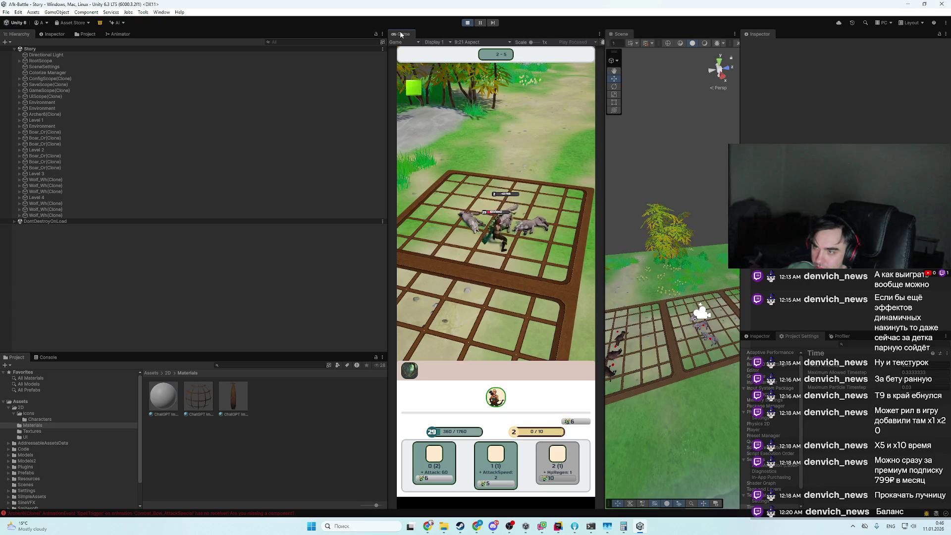
pyautogui.click(57, 357)
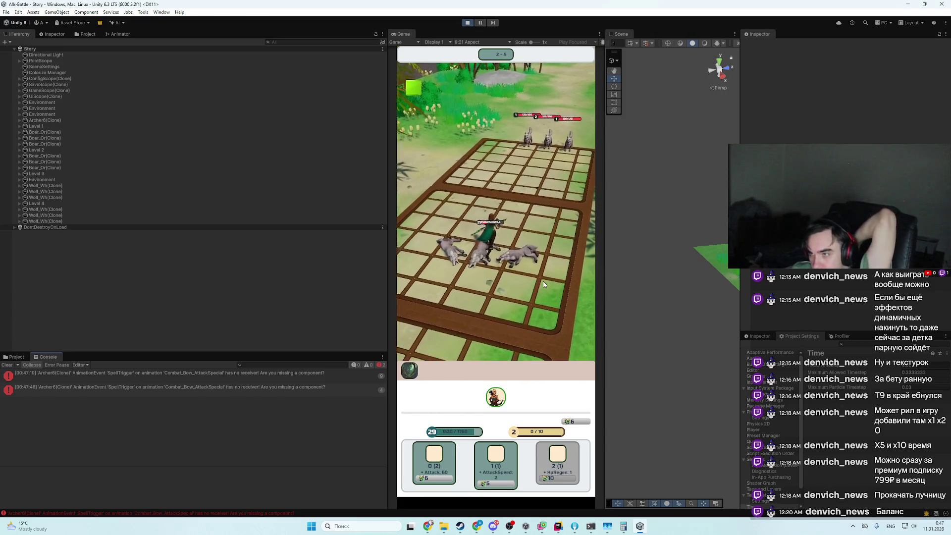
pyautogui.click(468, 23)
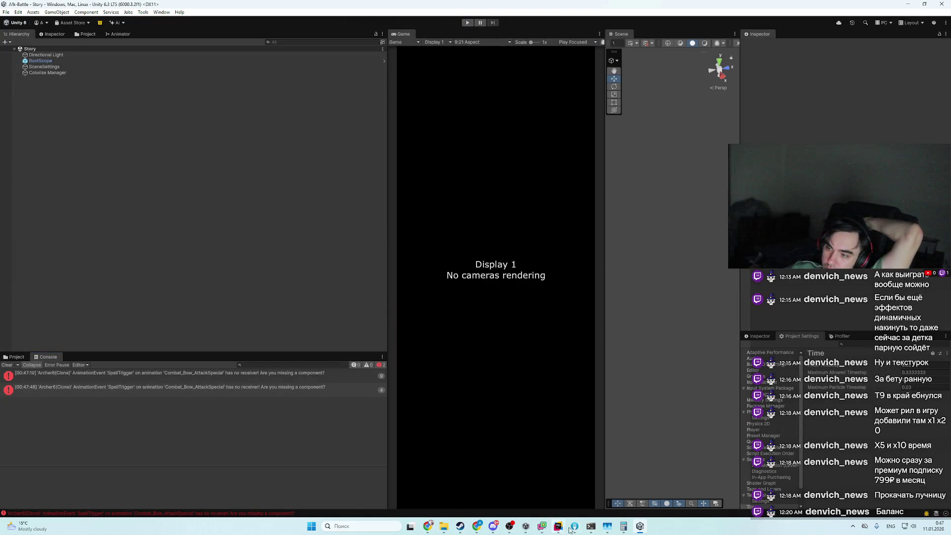
# - In Fork's local changes, review the diffs of the two modified material files
pyautogui.click(573, 527)
pyautogui.click(312, 81)
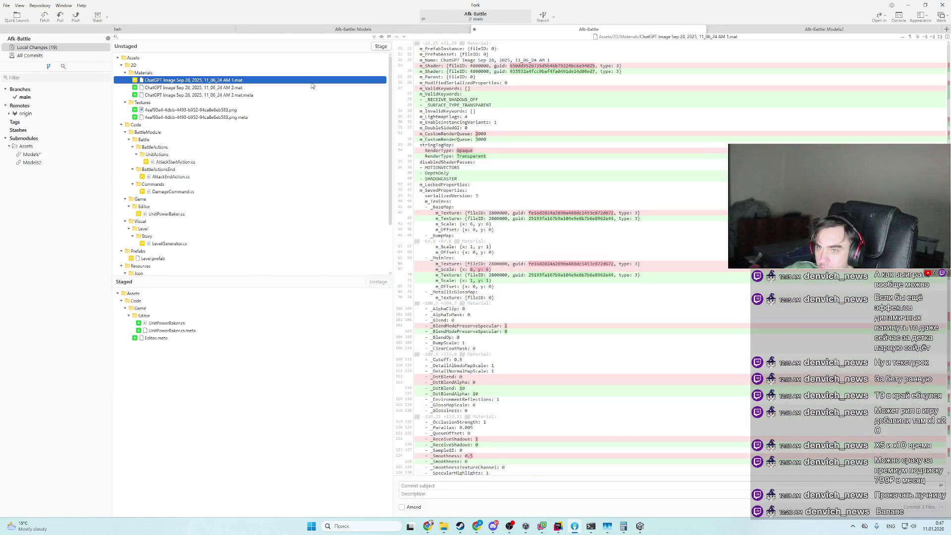
pyautogui.press('Down')
pyautogui.press('space')
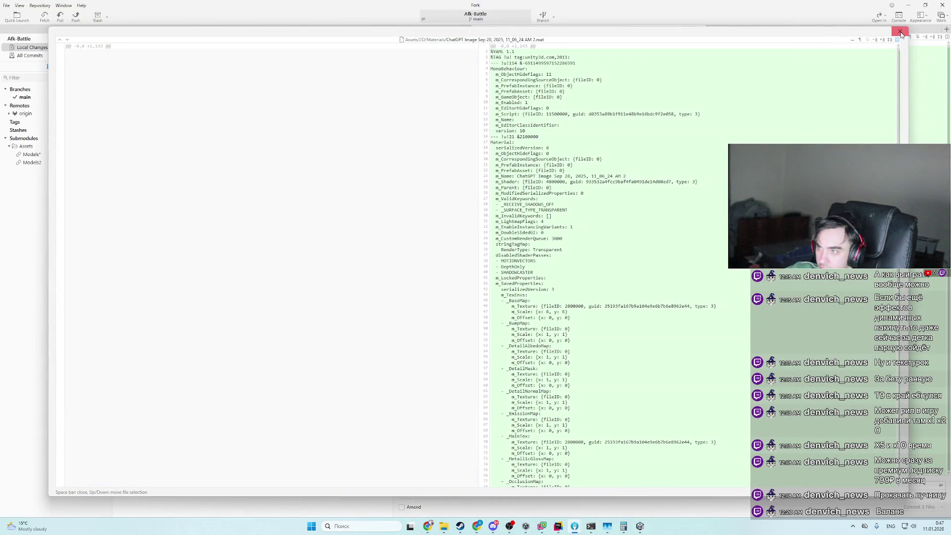
pyautogui.click(900, 32)
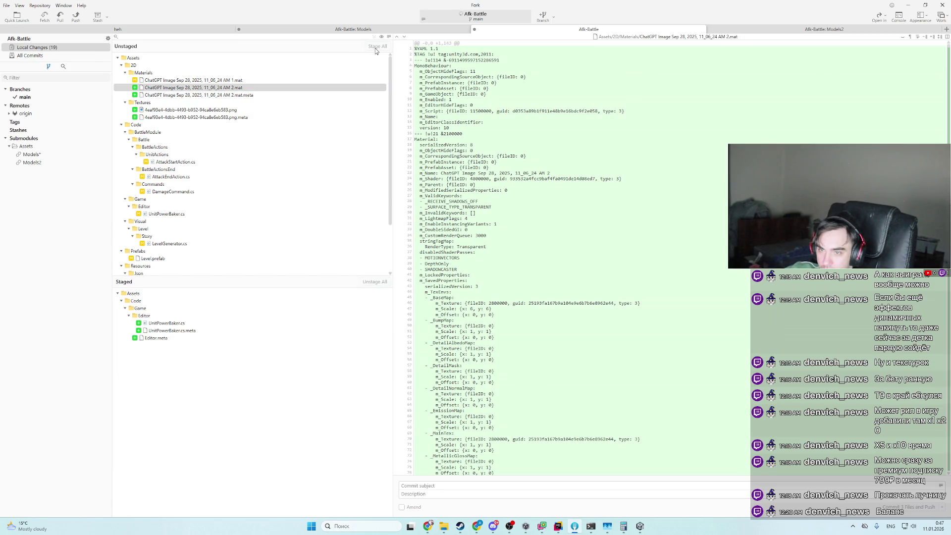
# - Stage all changes, check the DamageCommand.cs diff, and open the Models submodule repository
pyautogui.click(375, 47)
pyautogui.click(192, 428)
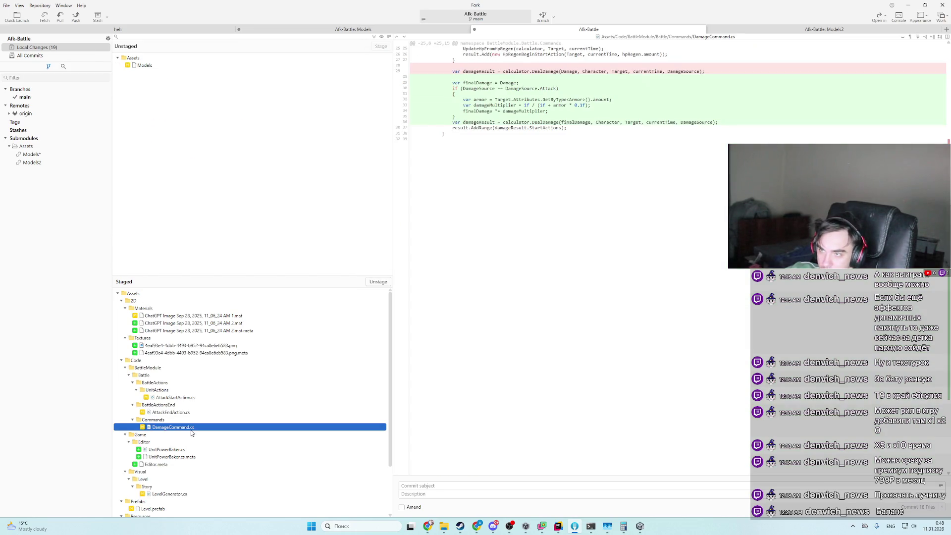
pyautogui.click(342, 65)
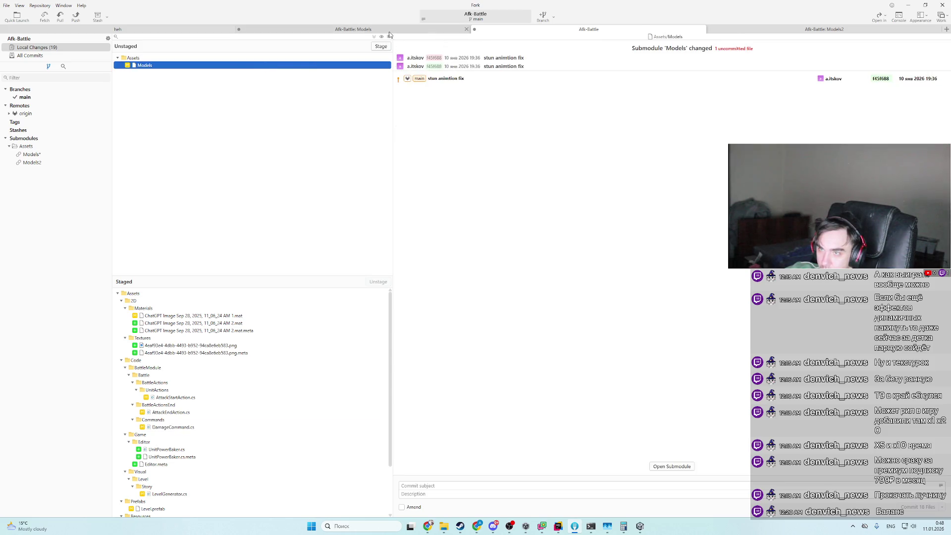
pyautogui.doubleClick(234, 66)
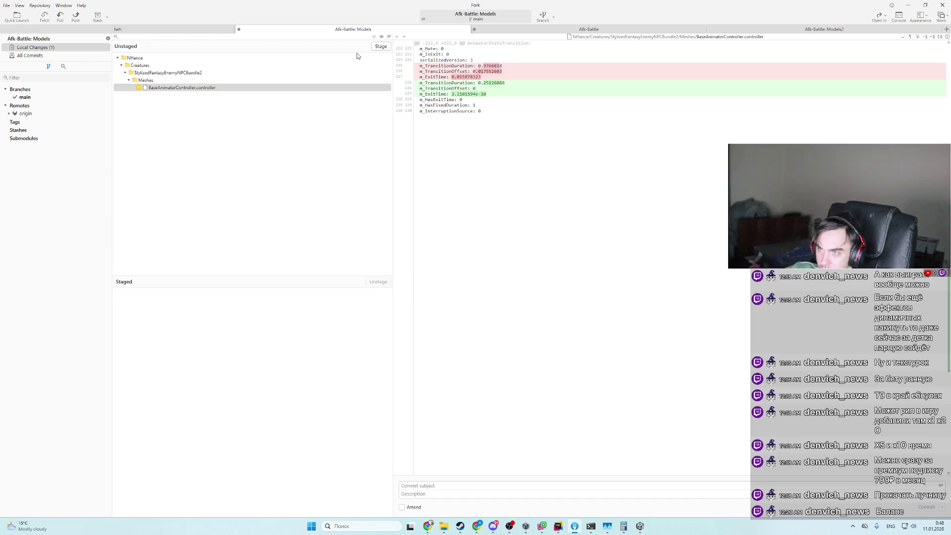
# - Commit BaseAnimatorController.controller as 'fixed stun animation' and push it to the remote
pyautogui.click(381, 46)
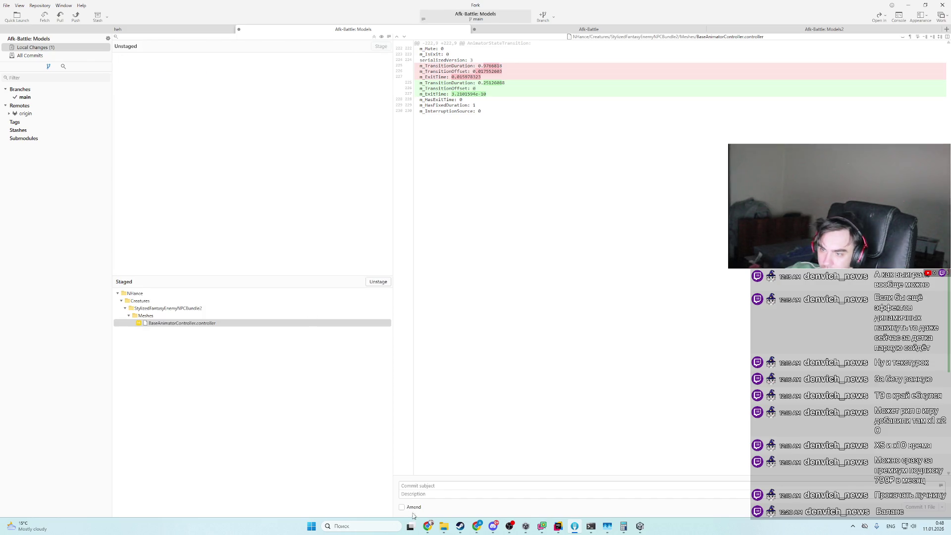
pyautogui.write('fixed stun')
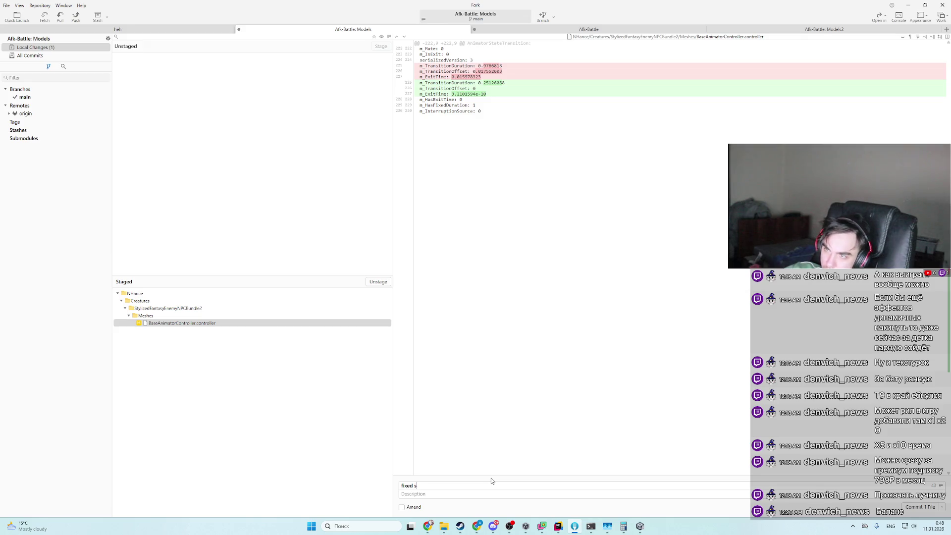
pyautogui.write(' animation')
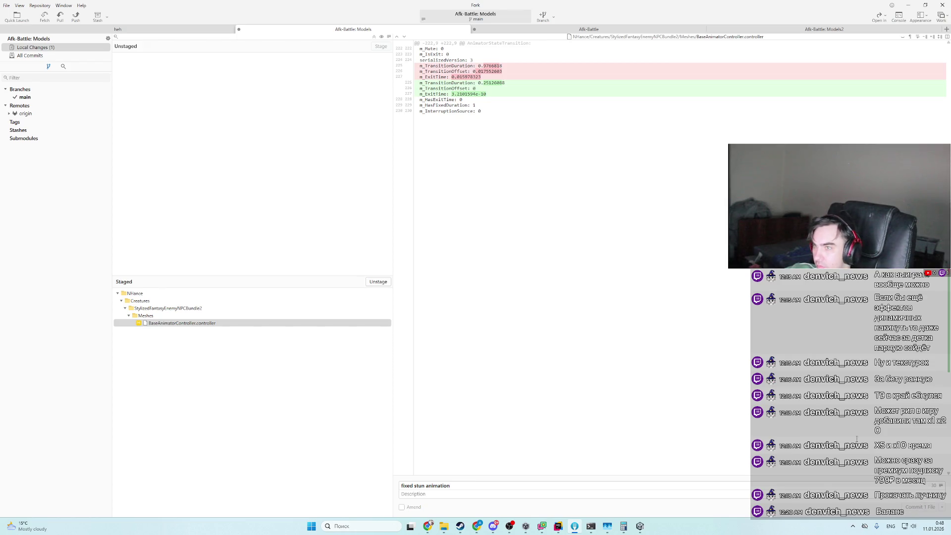
pyautogui.hotkey('ctrl', 'Return')
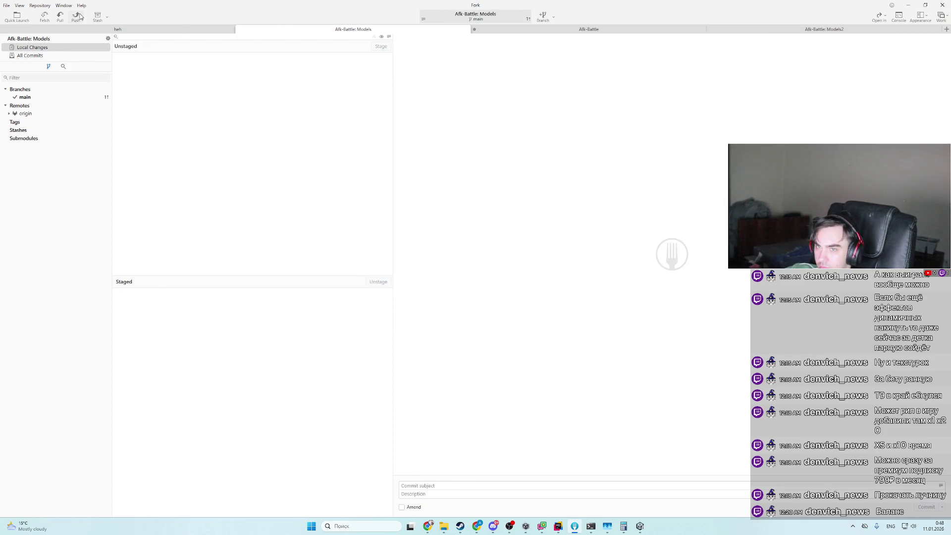
pyautogui.click(80, 16)
pyautogui.press('Return')
# - Back in Afk-Battle, stage the updated Models submodule and review the EnemyAttributes.json and Enemies.json diffs
pyautogui.click(564, 29)
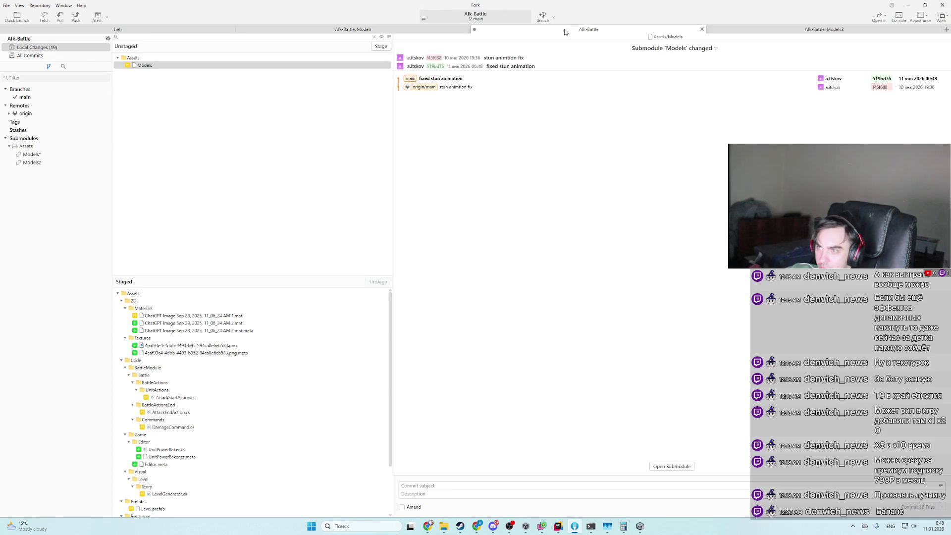
pyautogui.click(375, 48)
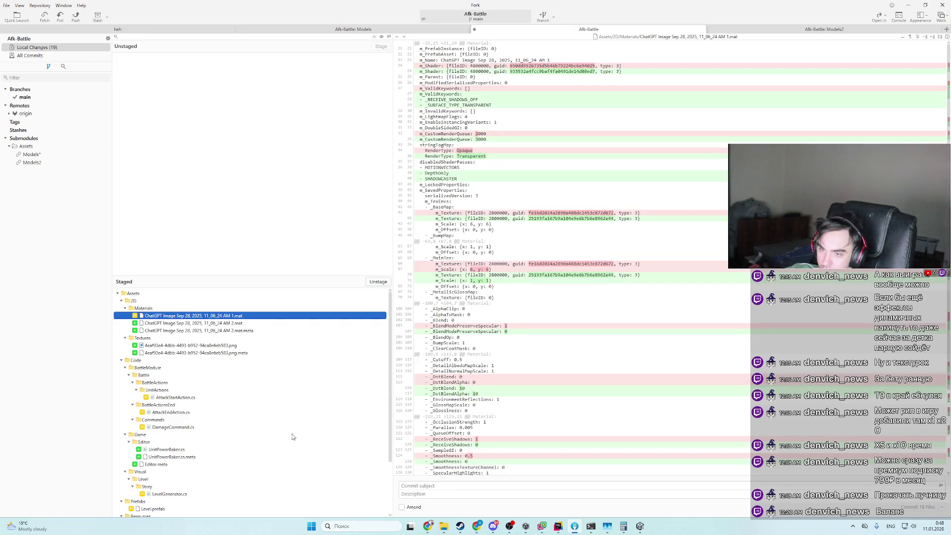
pyautogui.scroll(-3, 214, 471)
pyautogui.click(203, 472)
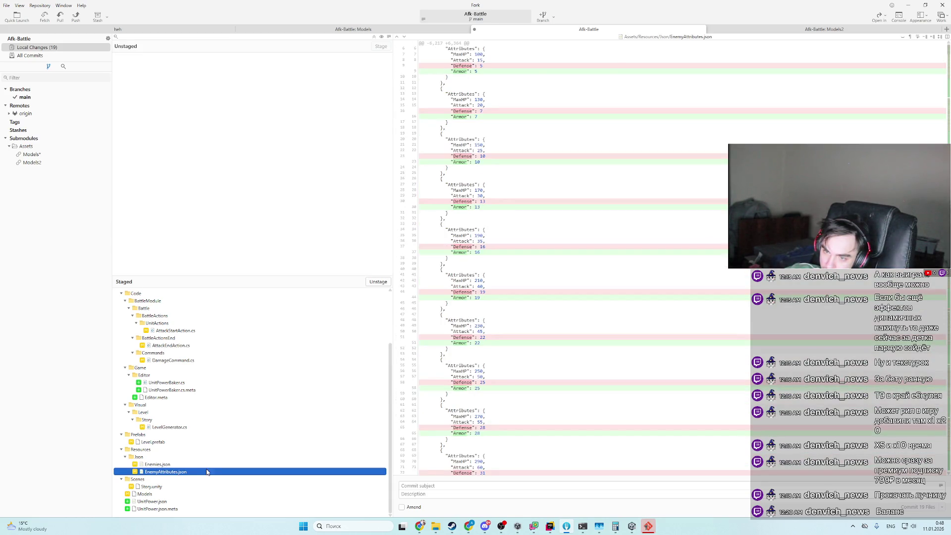
pyautogui.press('Up')
pyautogui.click(426, 487)
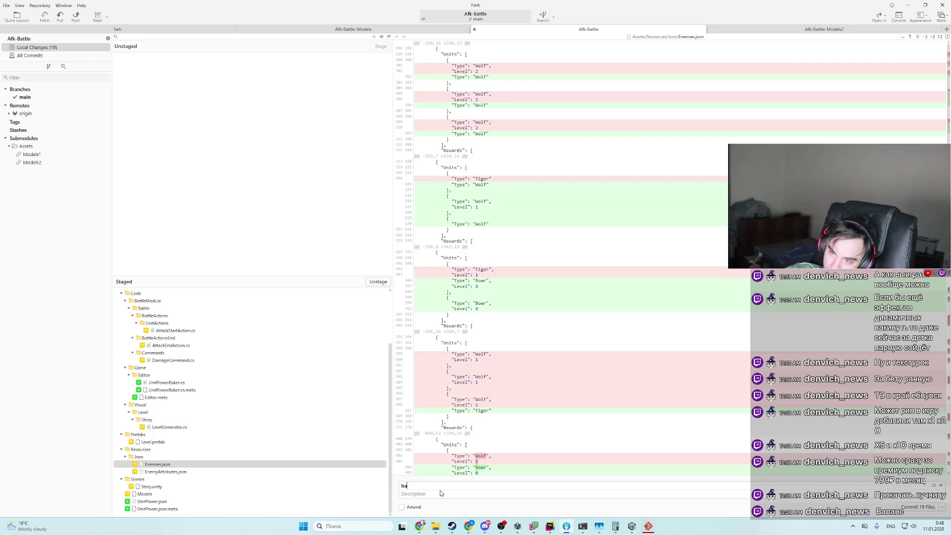